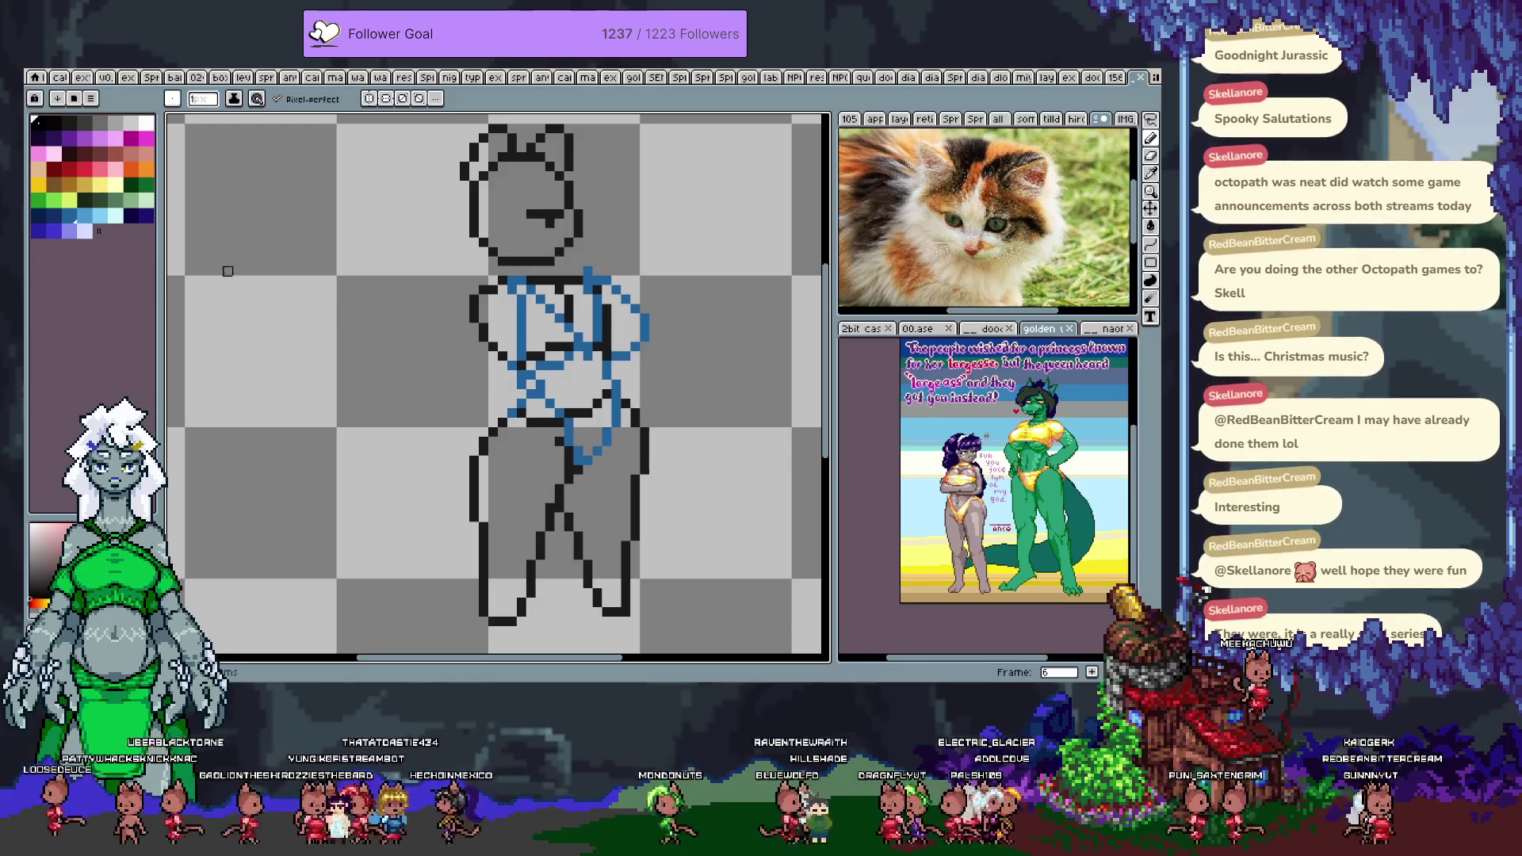
- Pick the light blue palette colour for the swimsuit top
click(100, 222)
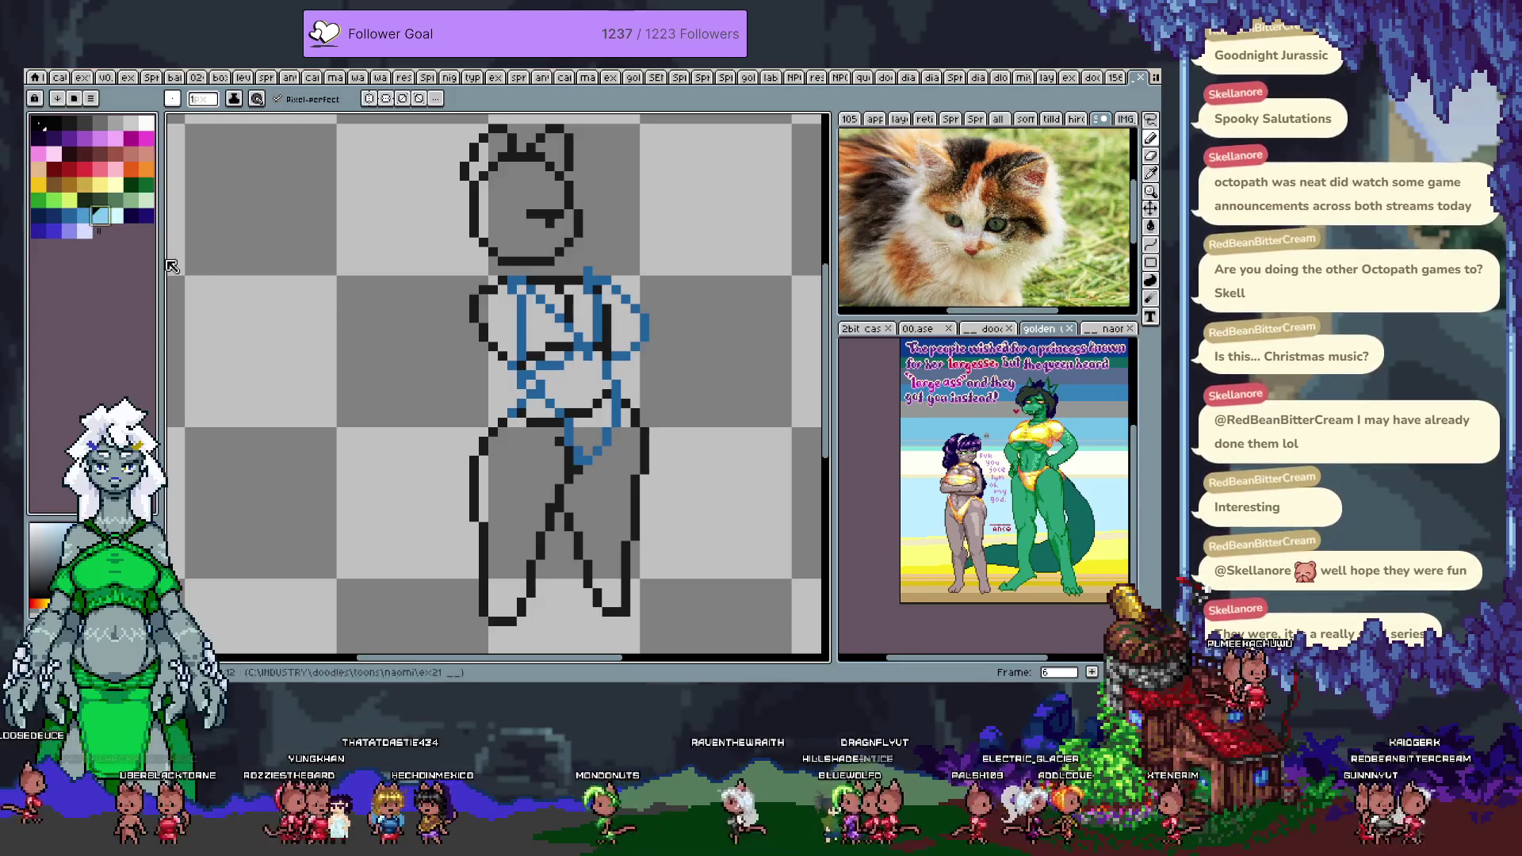
- Try a Paint Bucket fill on the torso, undo it, and pencil a light-blue pixel on the outline
key(g)
click(559, 341)
key(ctrl+z)
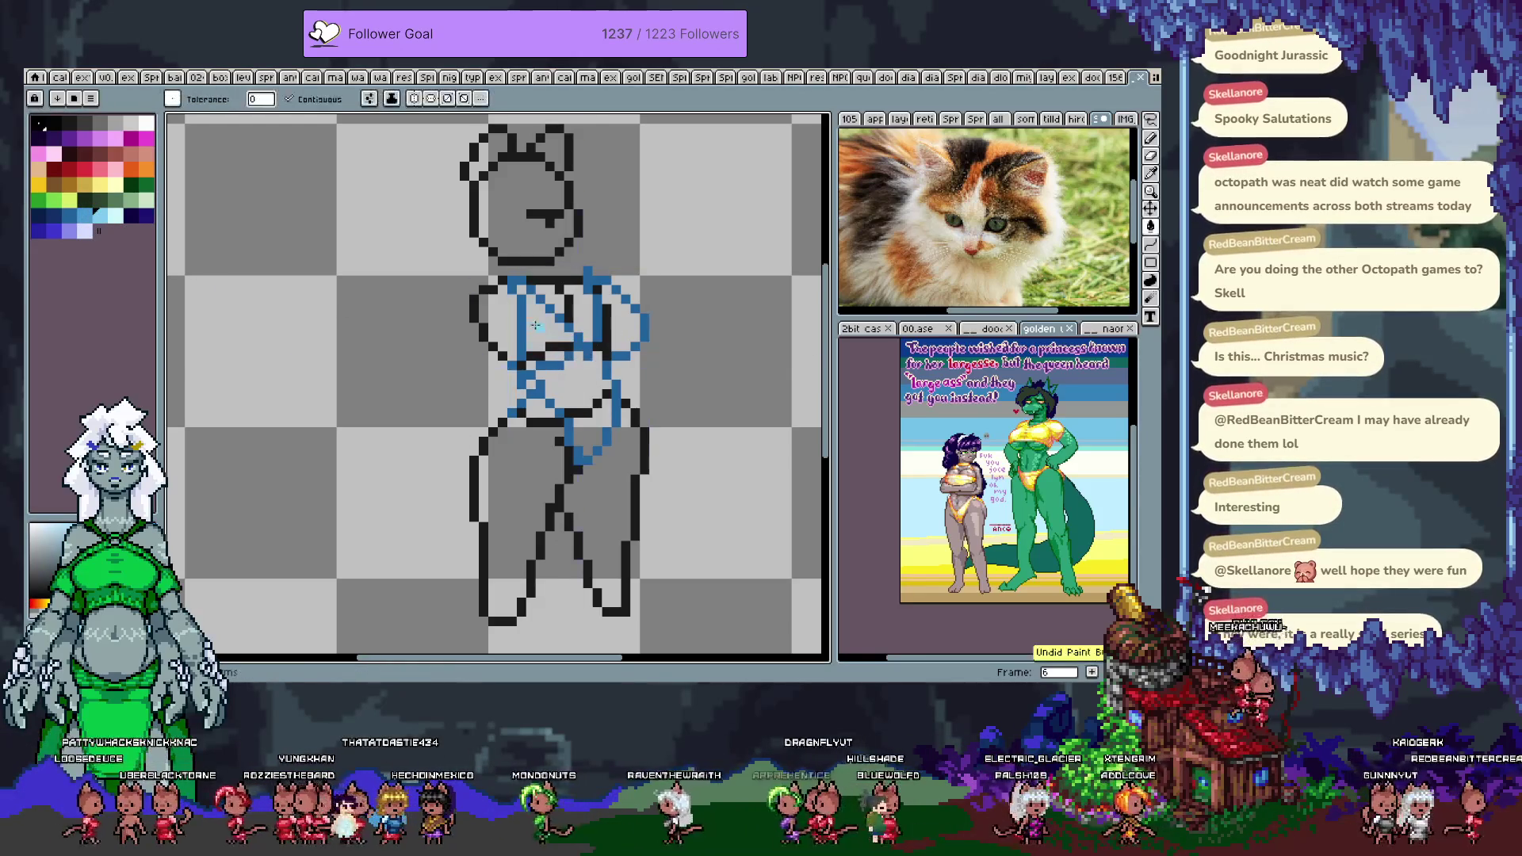
key(b)
click(523, 366)
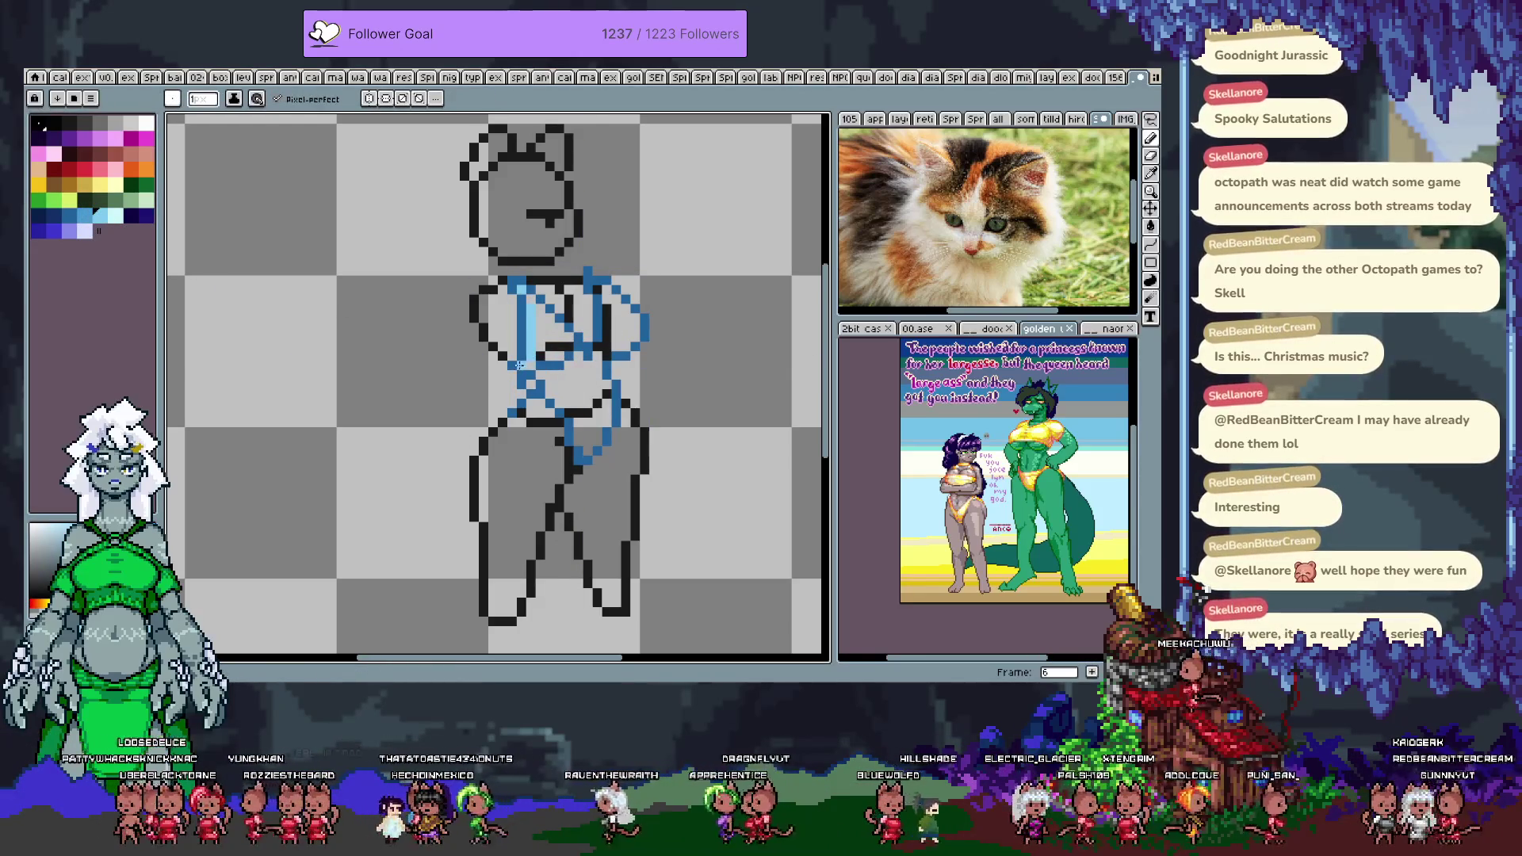
- Brush light blue into the right cup and touch up the top's right and upper edges
key(e)
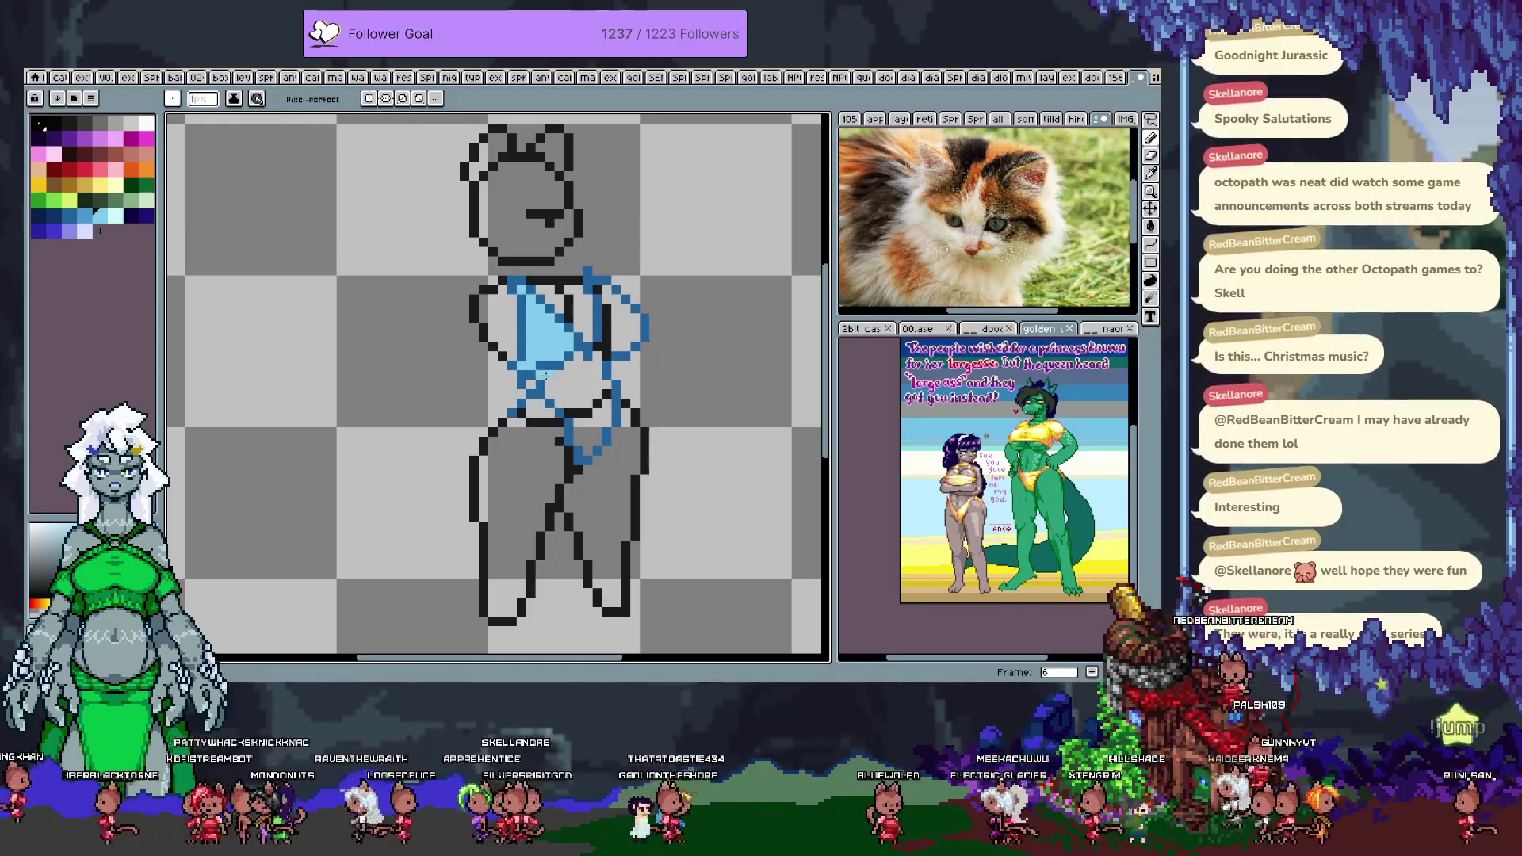
mouse_move(594, 348)
mouse_down()
mouse_move(616, 348)
mouse_move(614, 314)
mouse_up()
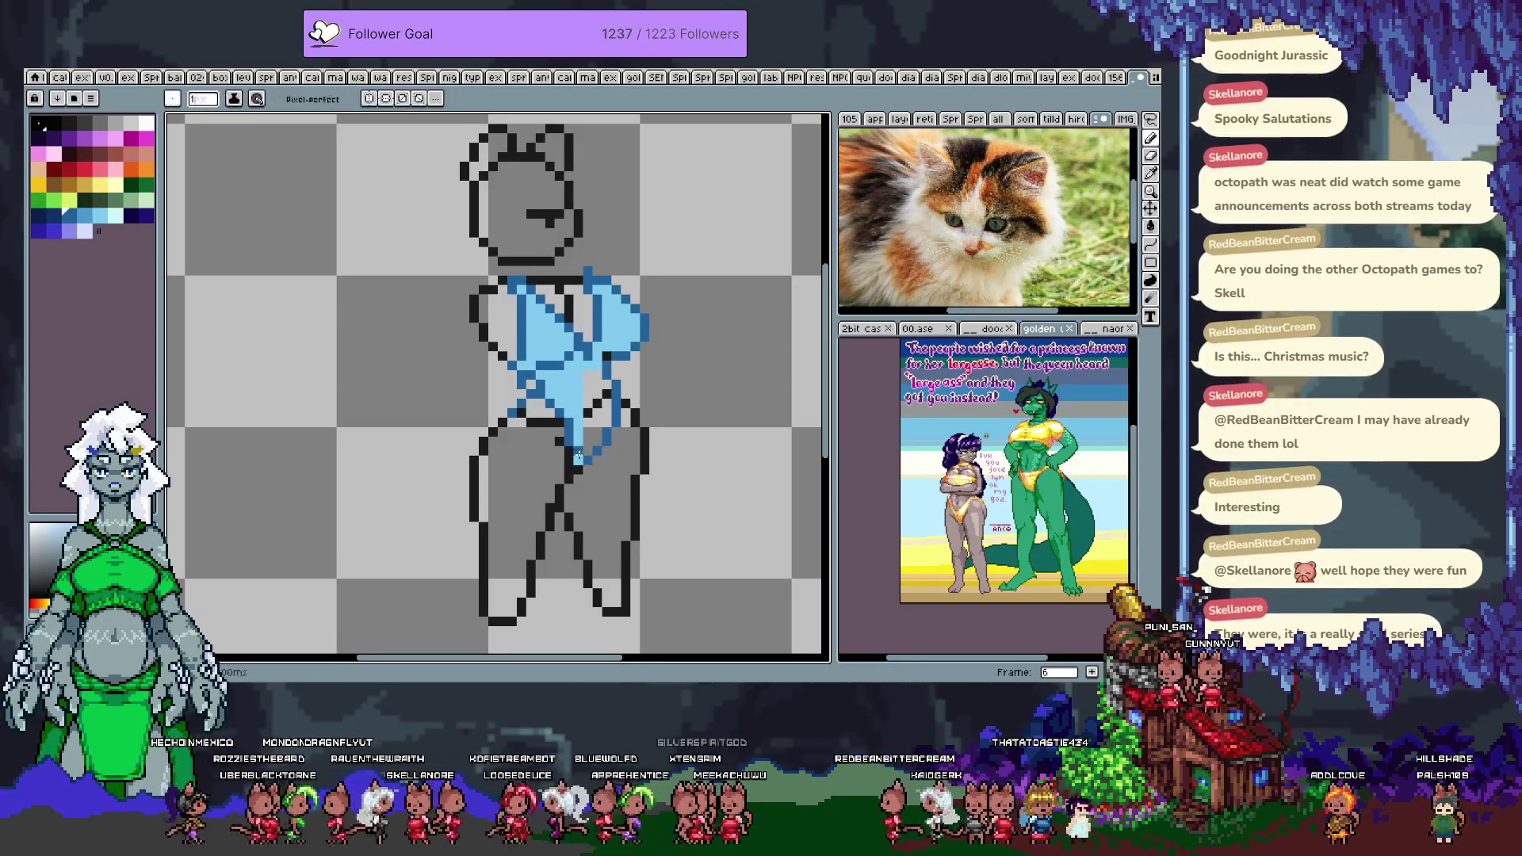
alt+click(583, 440)
click(599, 403)
drag(599, 428, 599, 443)
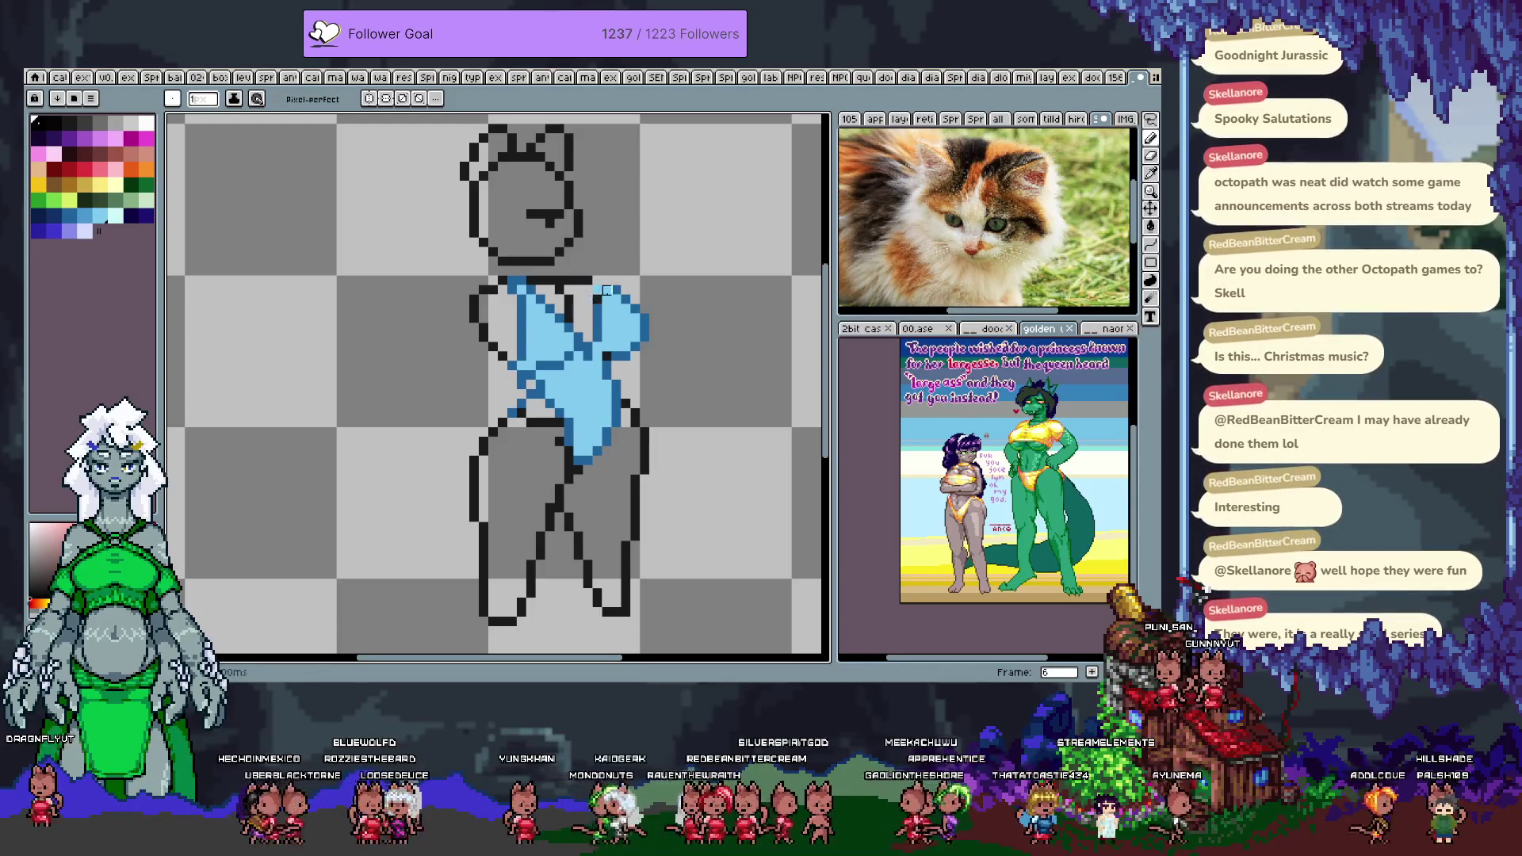
drag(593, 281, 578, 280)
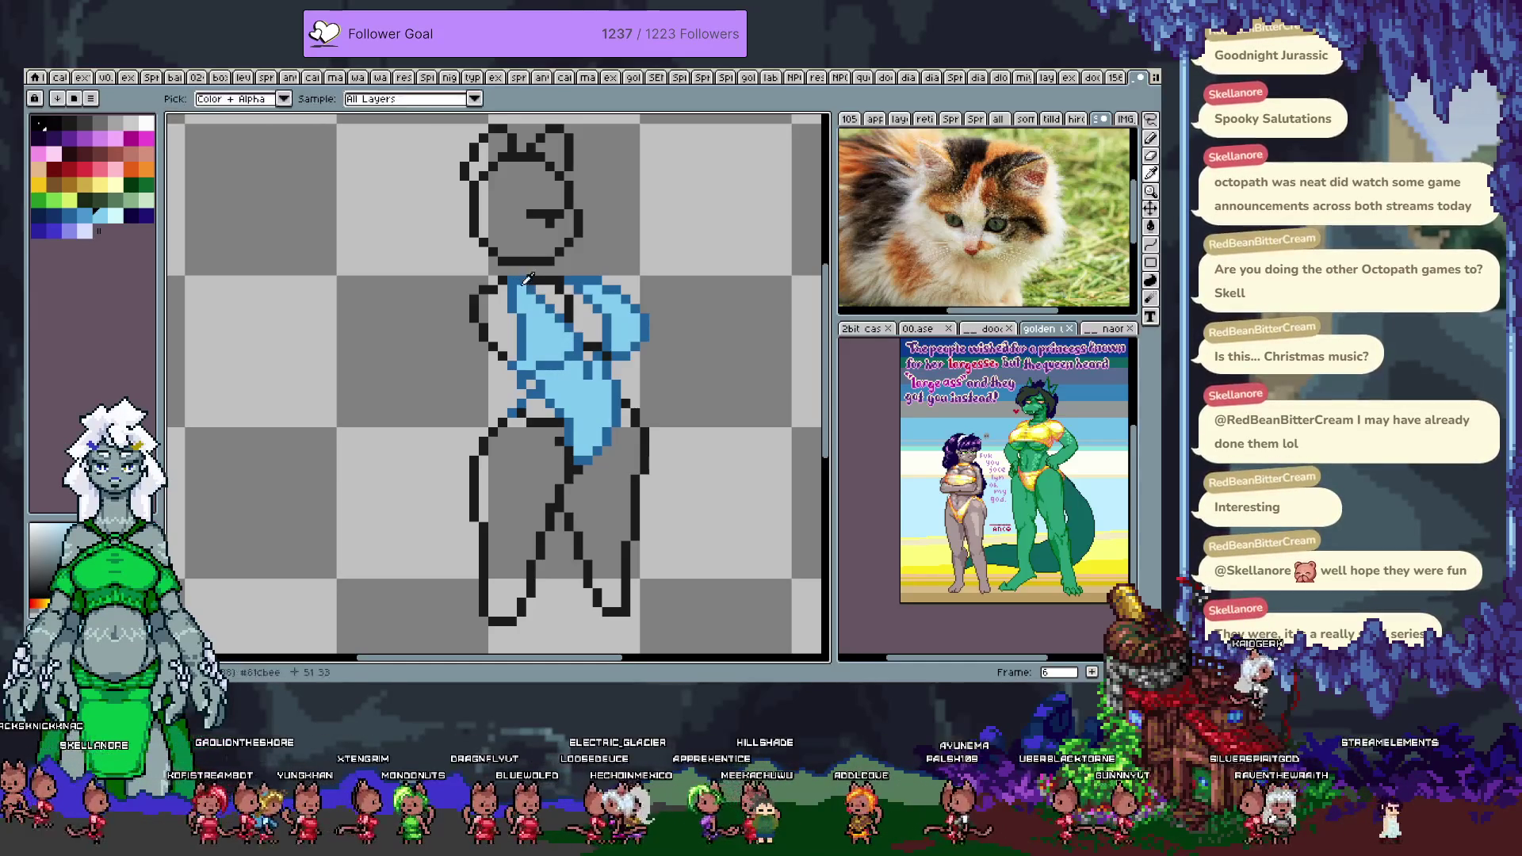
key(alt)
alt+click(518, 285)
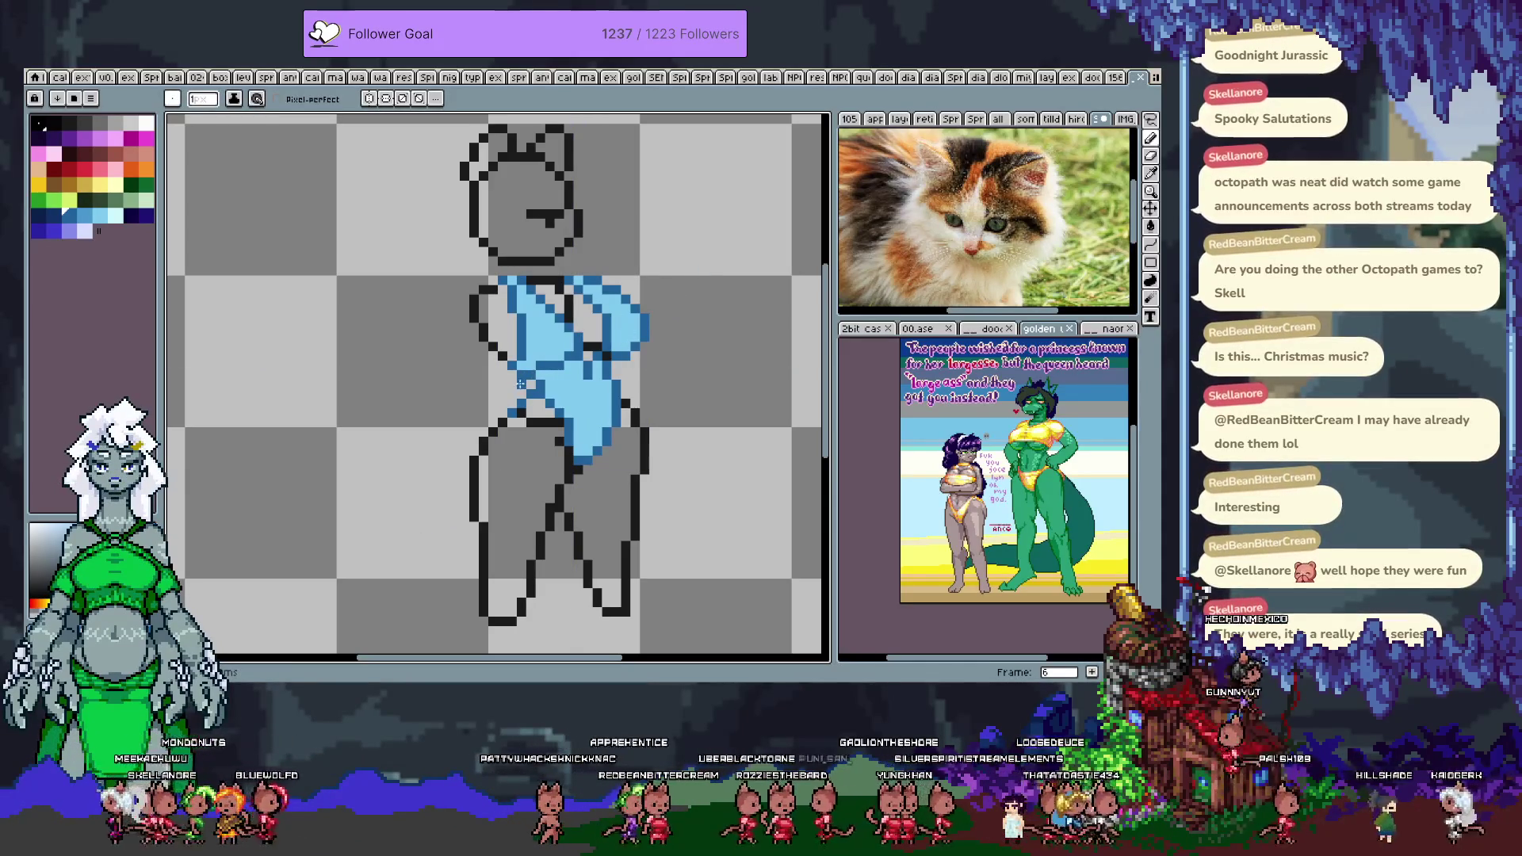
- Zoom out, show the timeline and hide Layer 8
scroll(597, 373, down, 4)
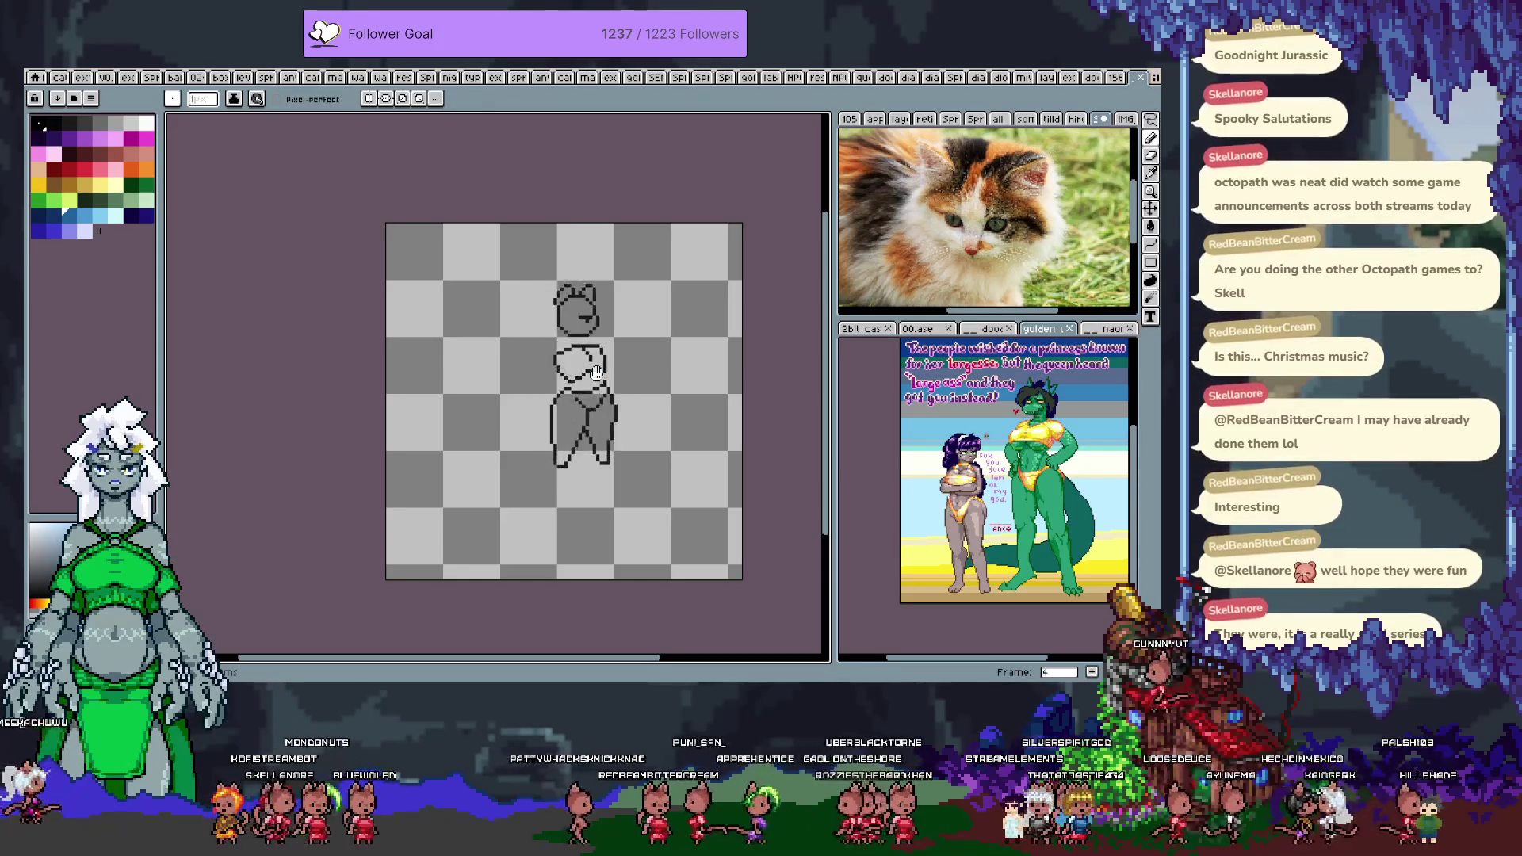
key(Tab)
key(Return)
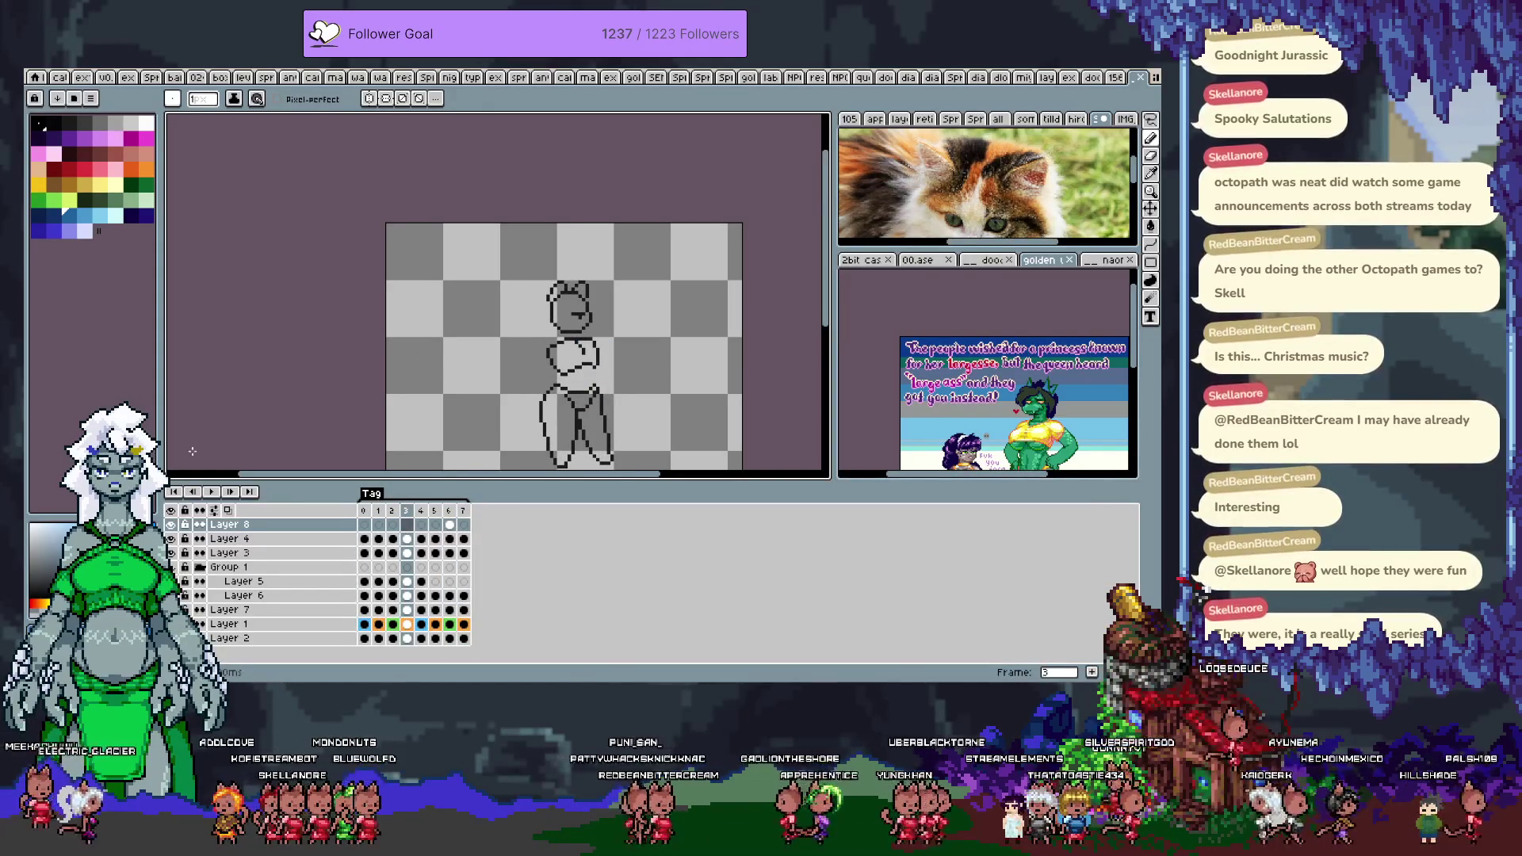
click(171, 524)
- Play the animation, stop on frame 2, select Layer 3 and zoom back in
key(Return)
key(Tab)
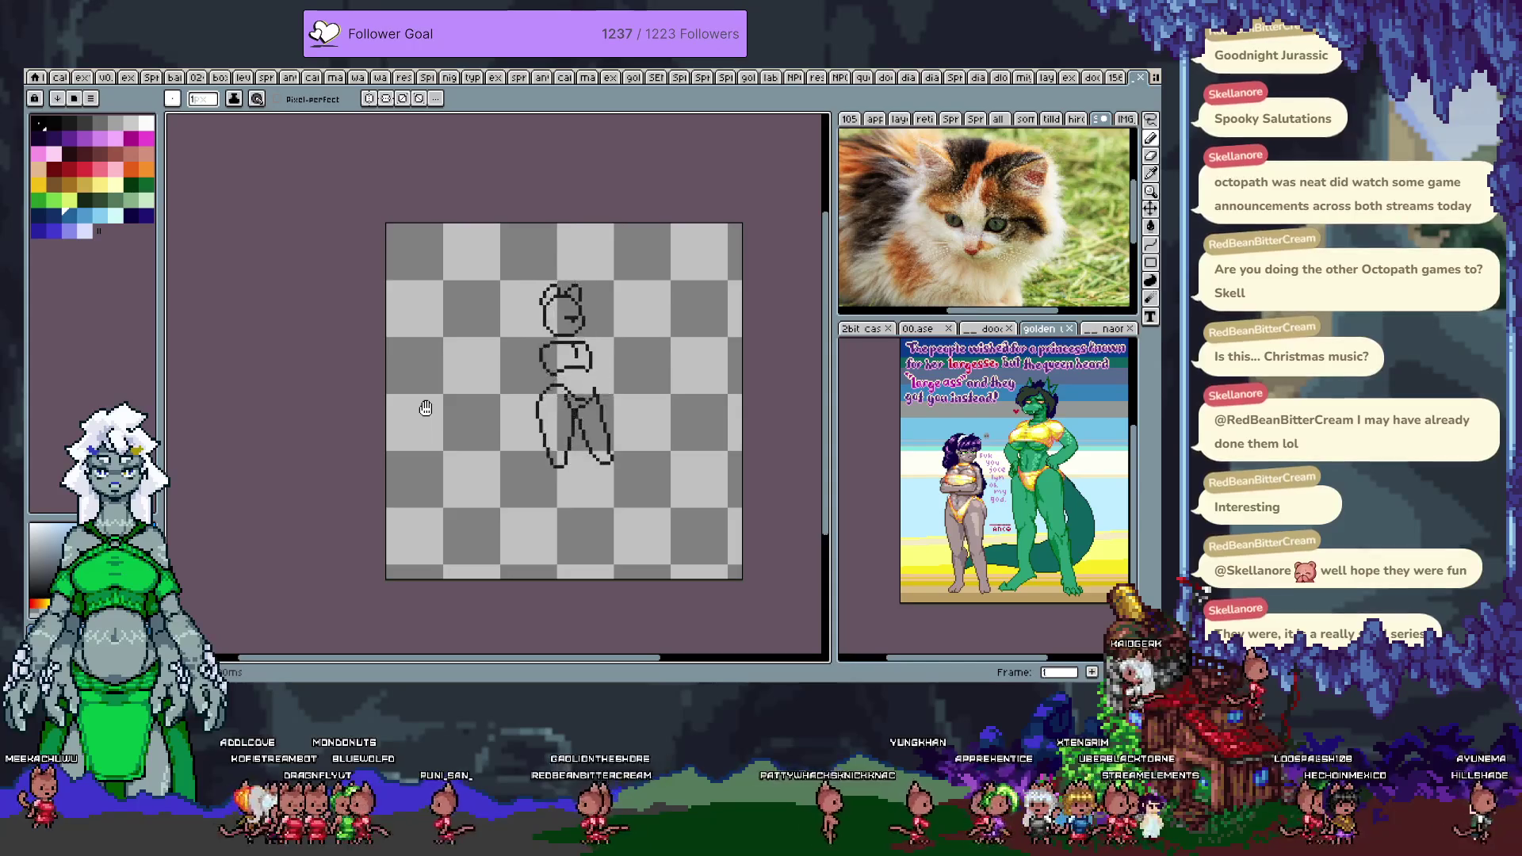
key(Return)
key(Tab)
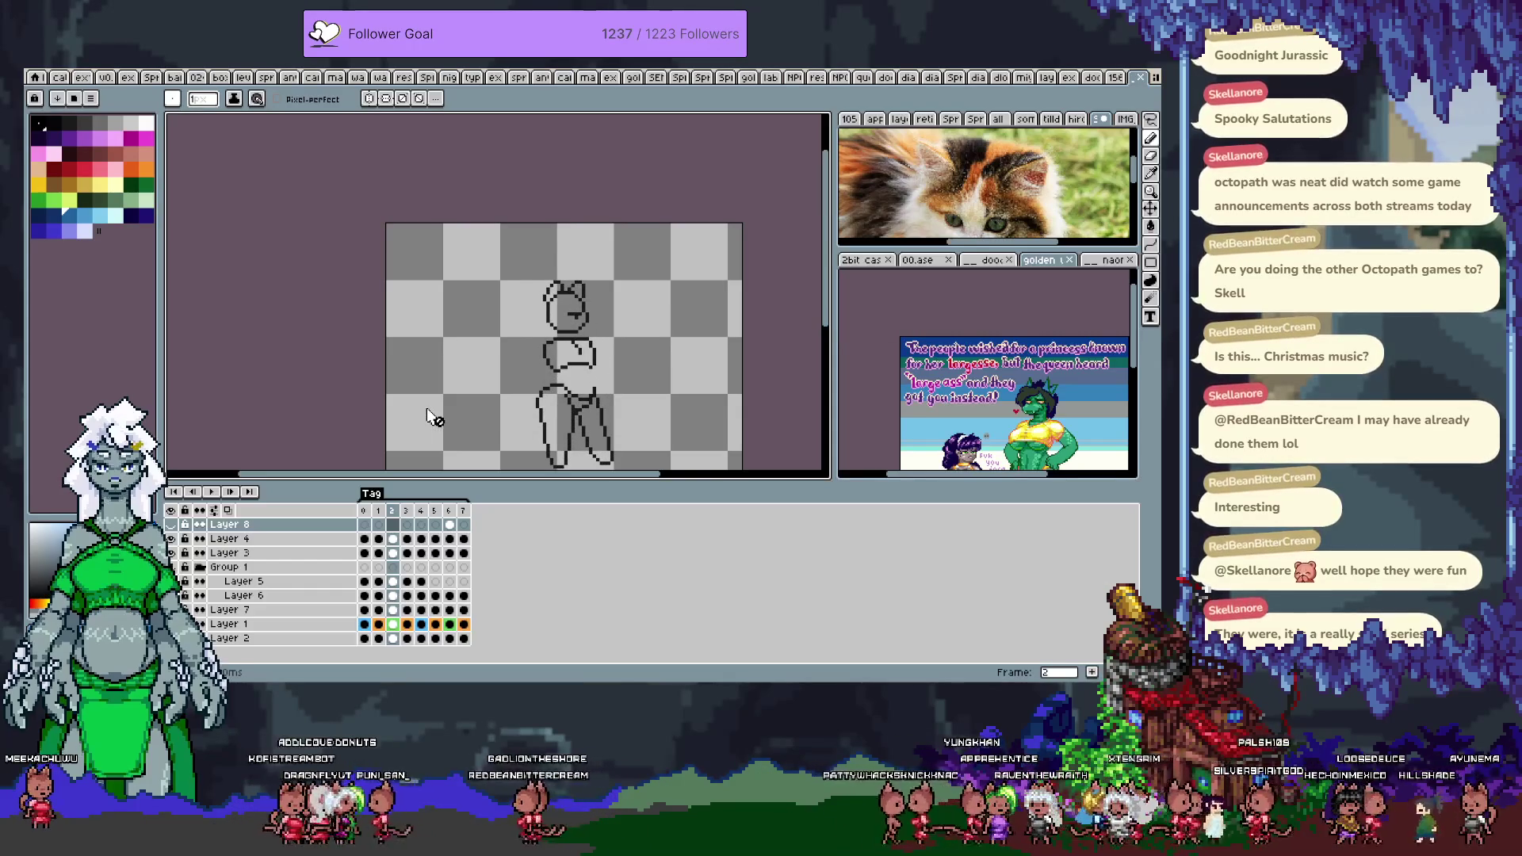
key(Down)
key(Down)
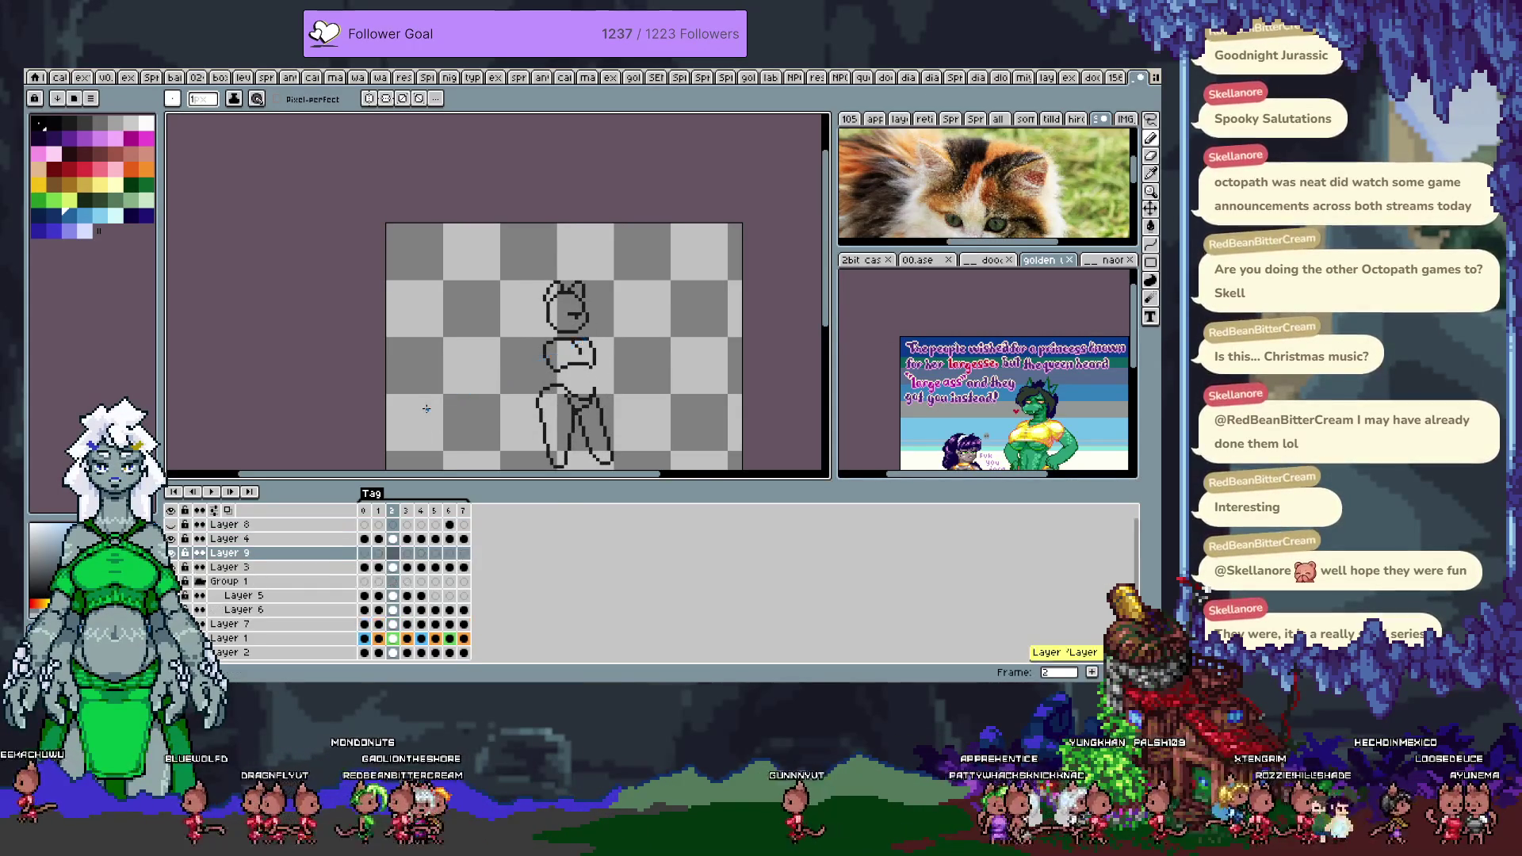
key(Tab)
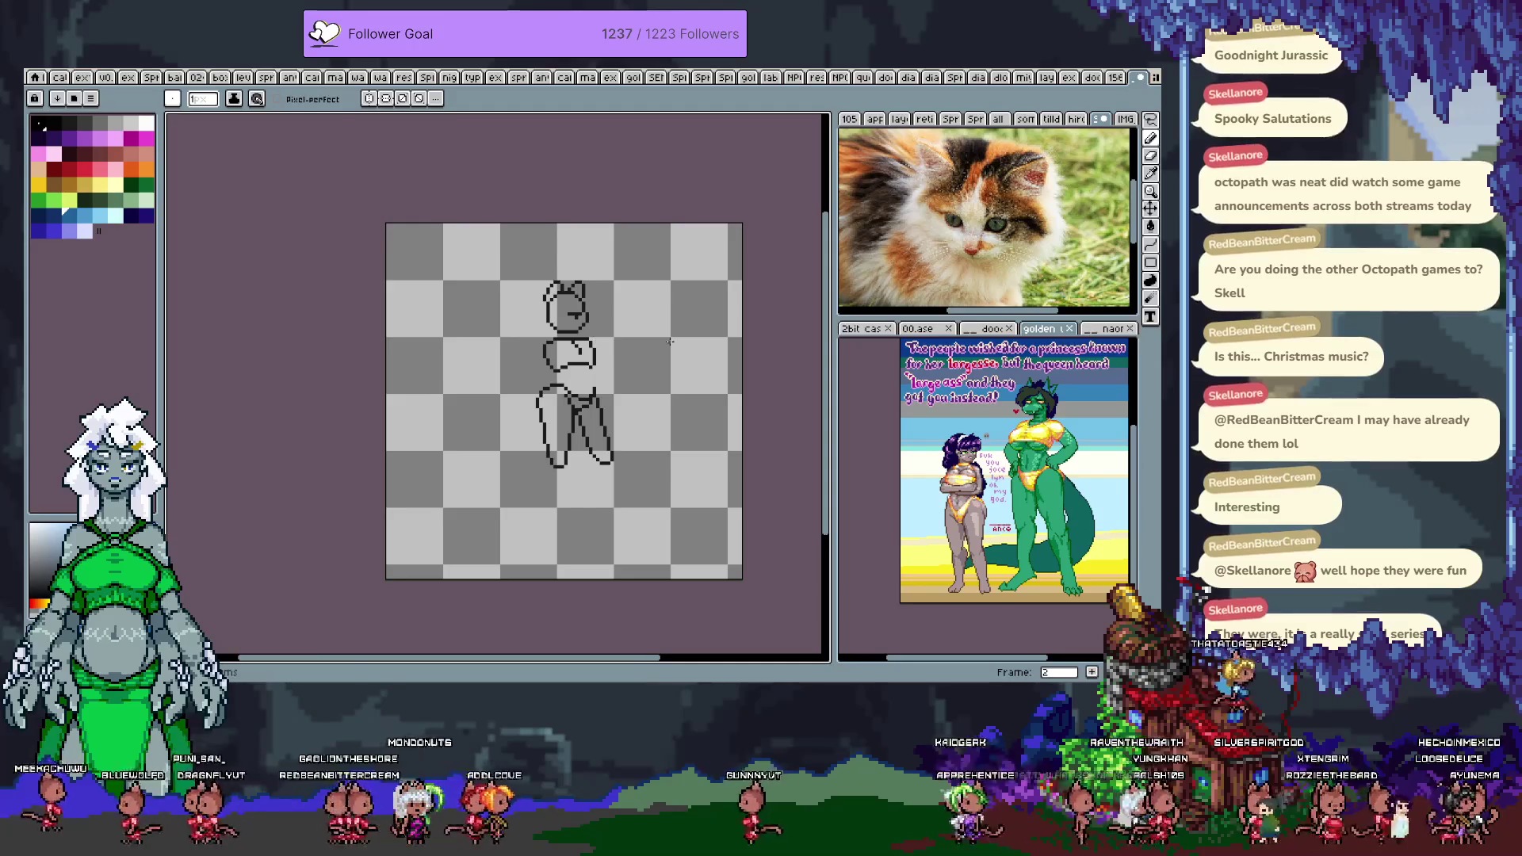
scroll(631, 334, up, 3)
- Zoom into frame 2 and try several left-arm outline strokes, undoing each one
key(i)
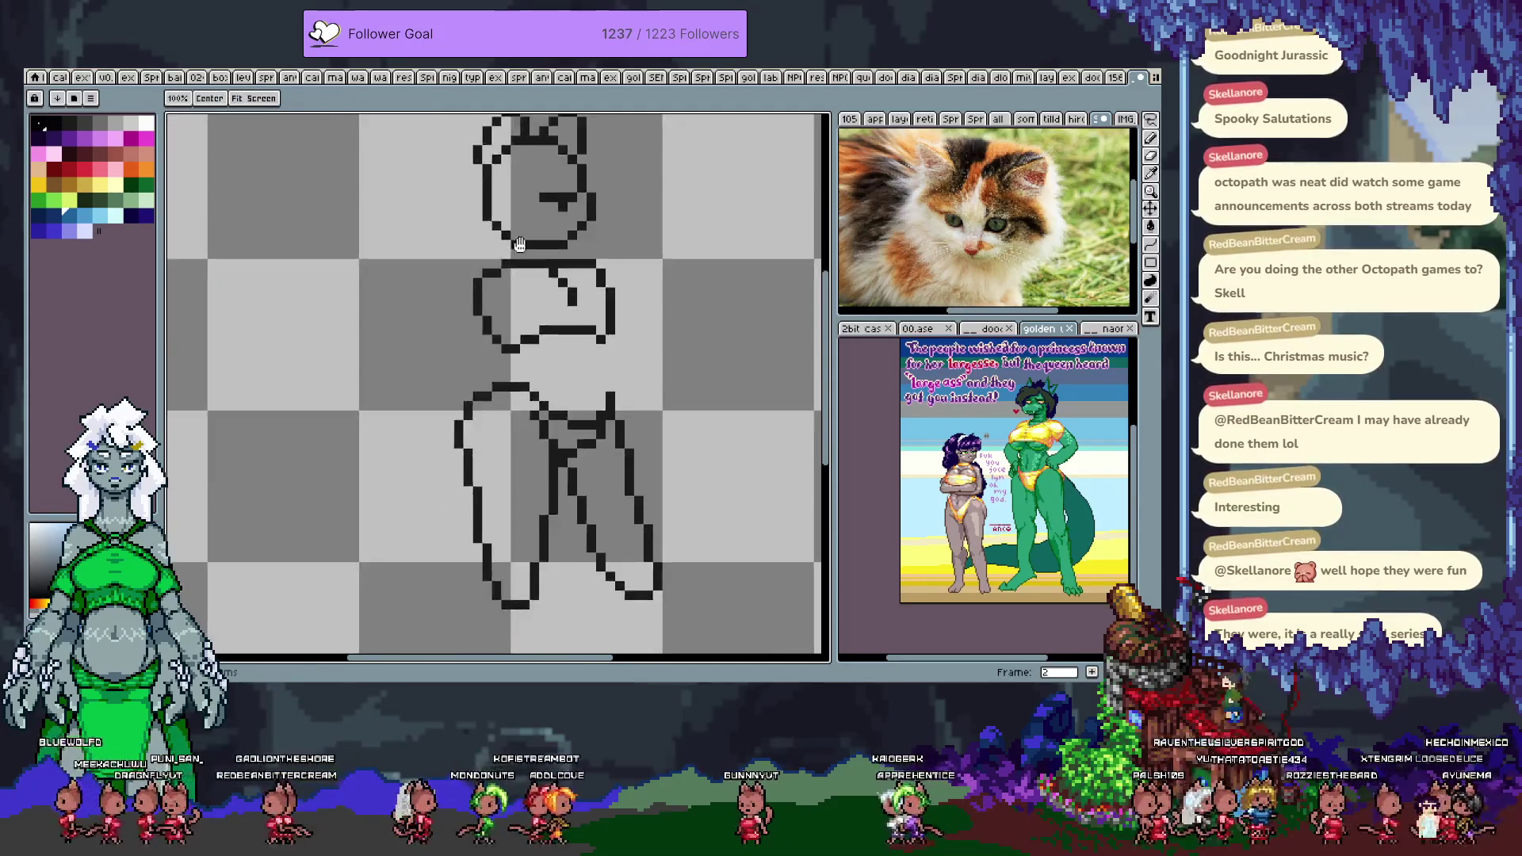
key(b)
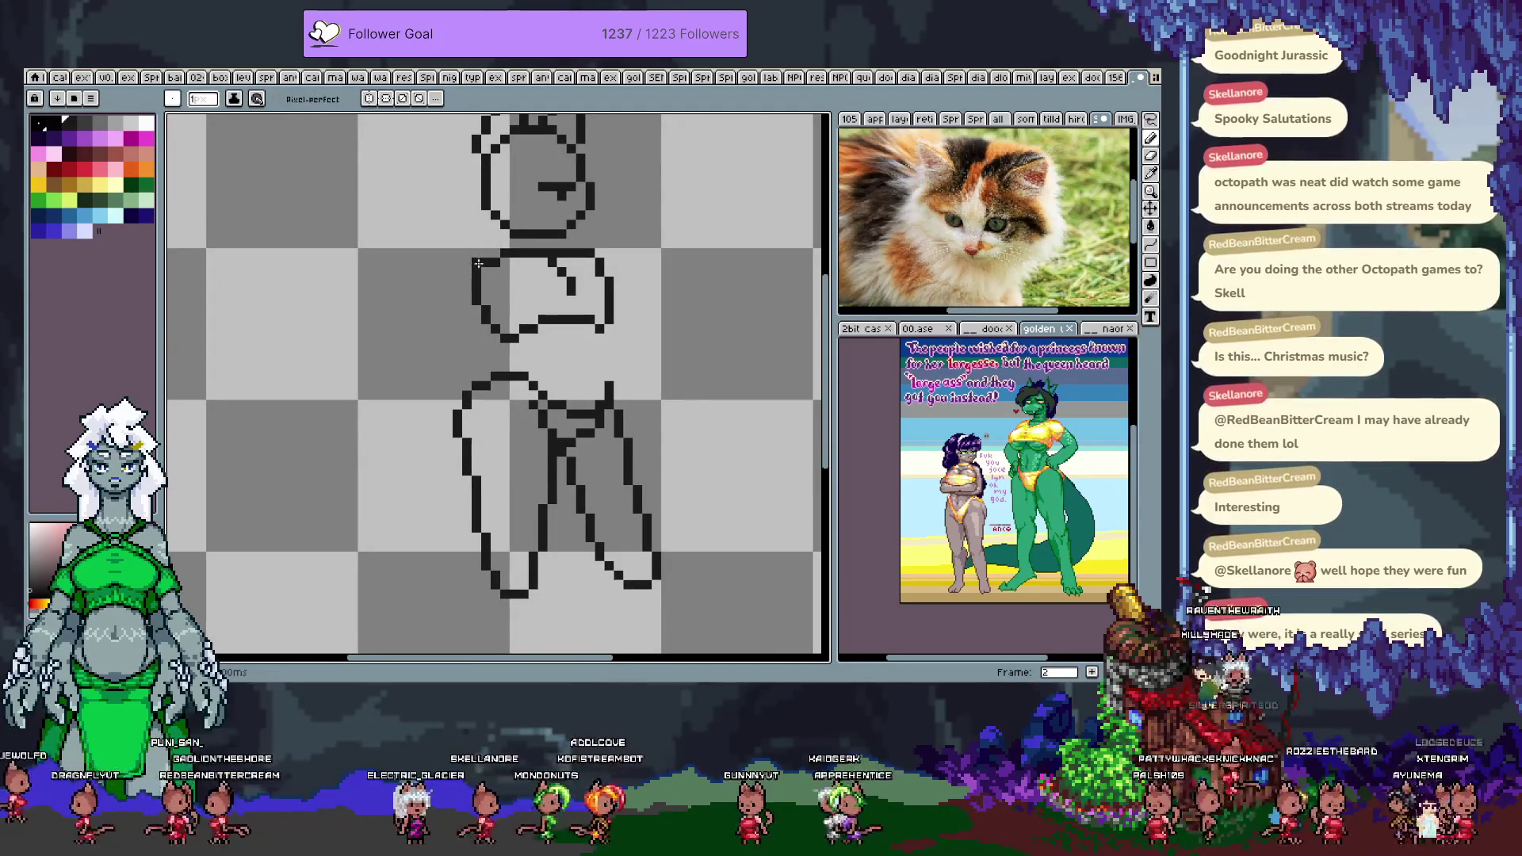
drag(498, 253, 441, 387)
key(ctrl+z)
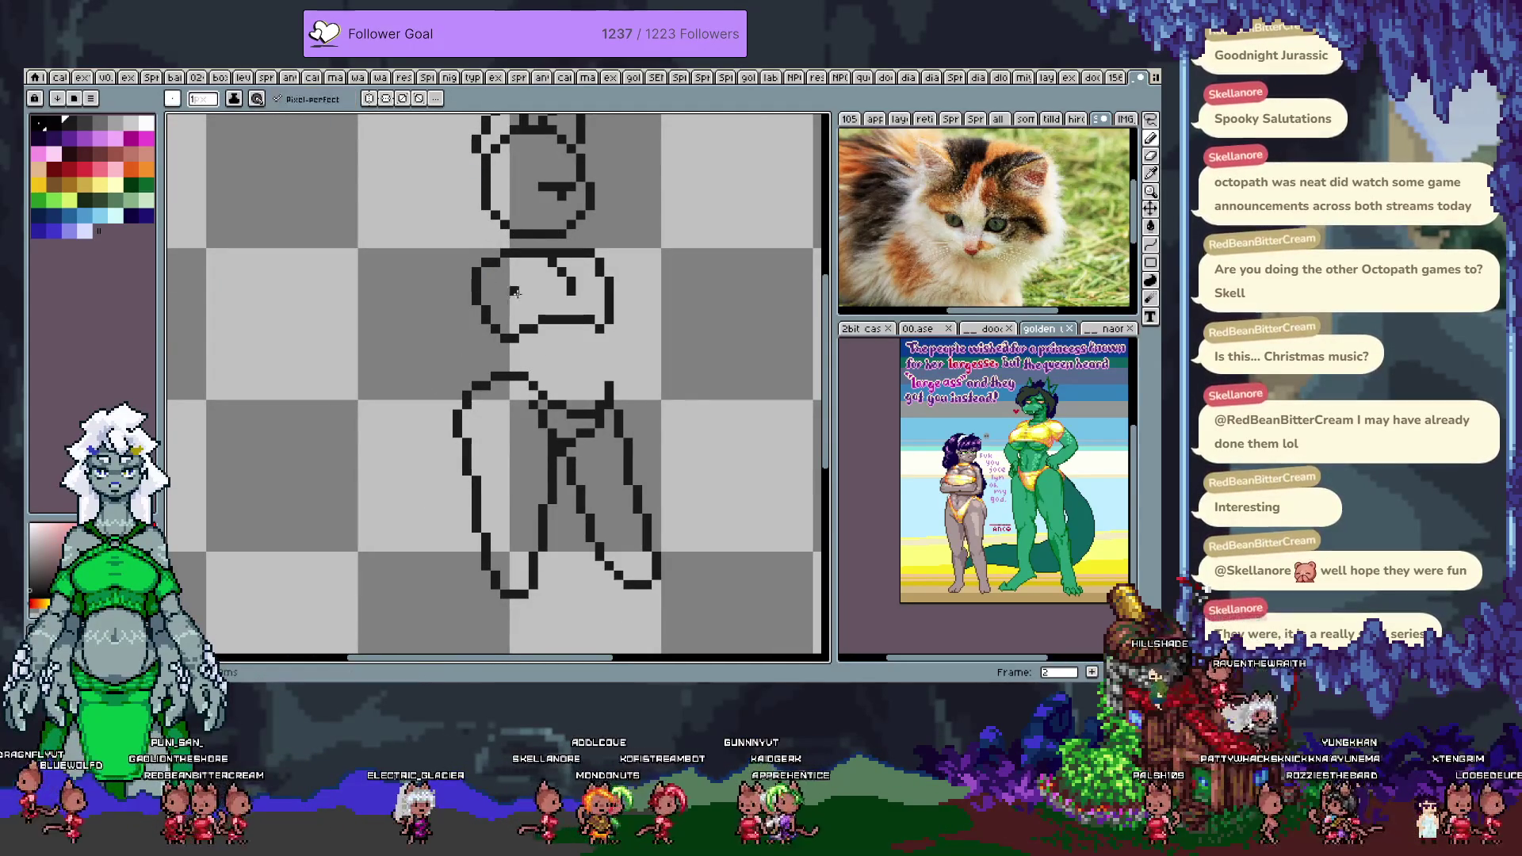
drag(483, 269, 442, 383)
key(ctrl+z)
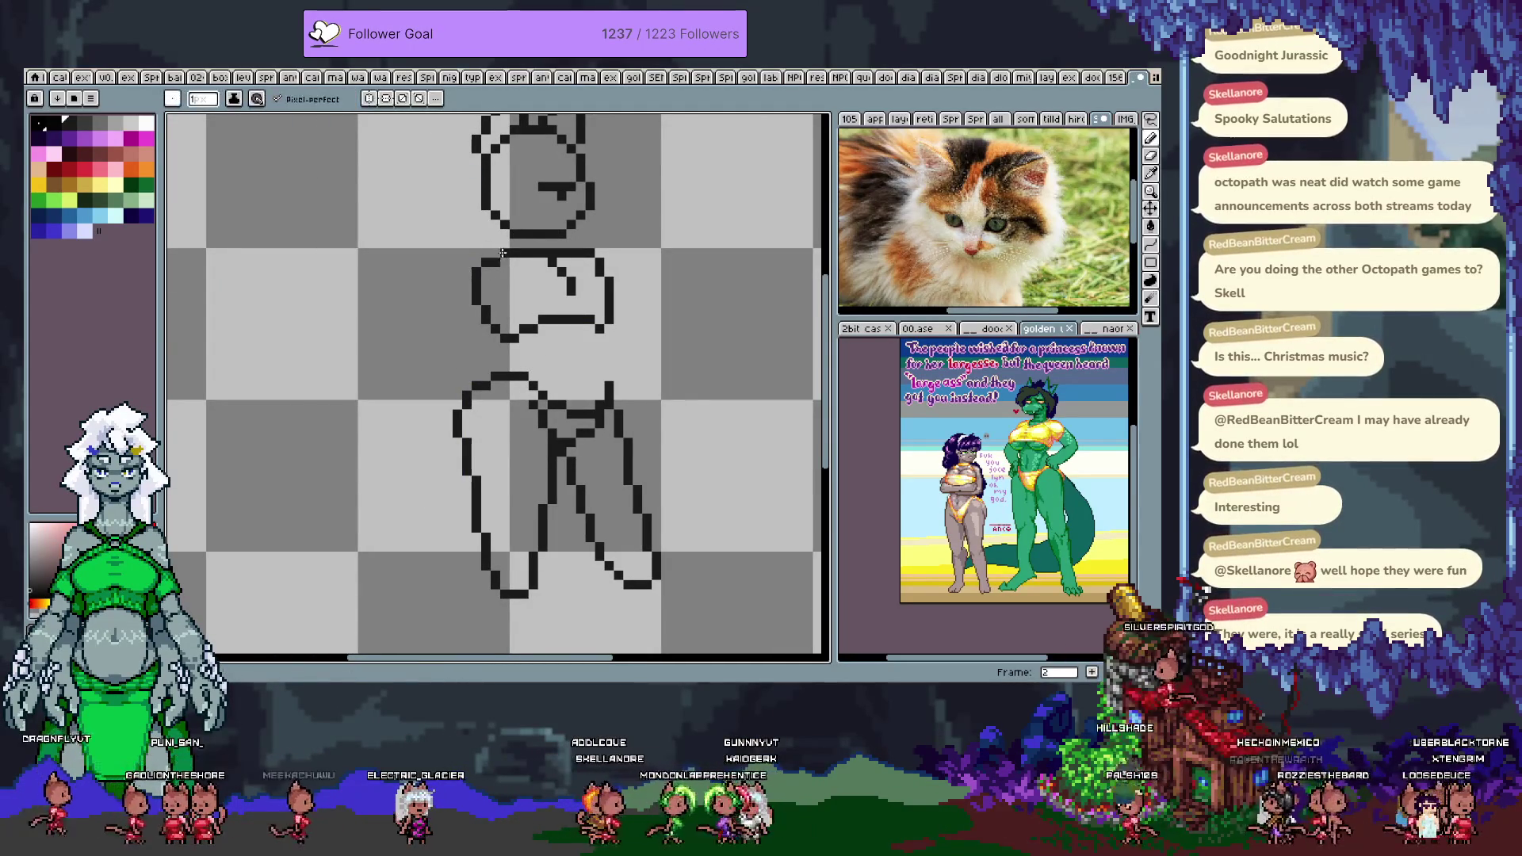
mouse_move(487, 256)
mouse_down()
mouse_move(447, 323)
mouse_move(432, 419)
mouse_up()
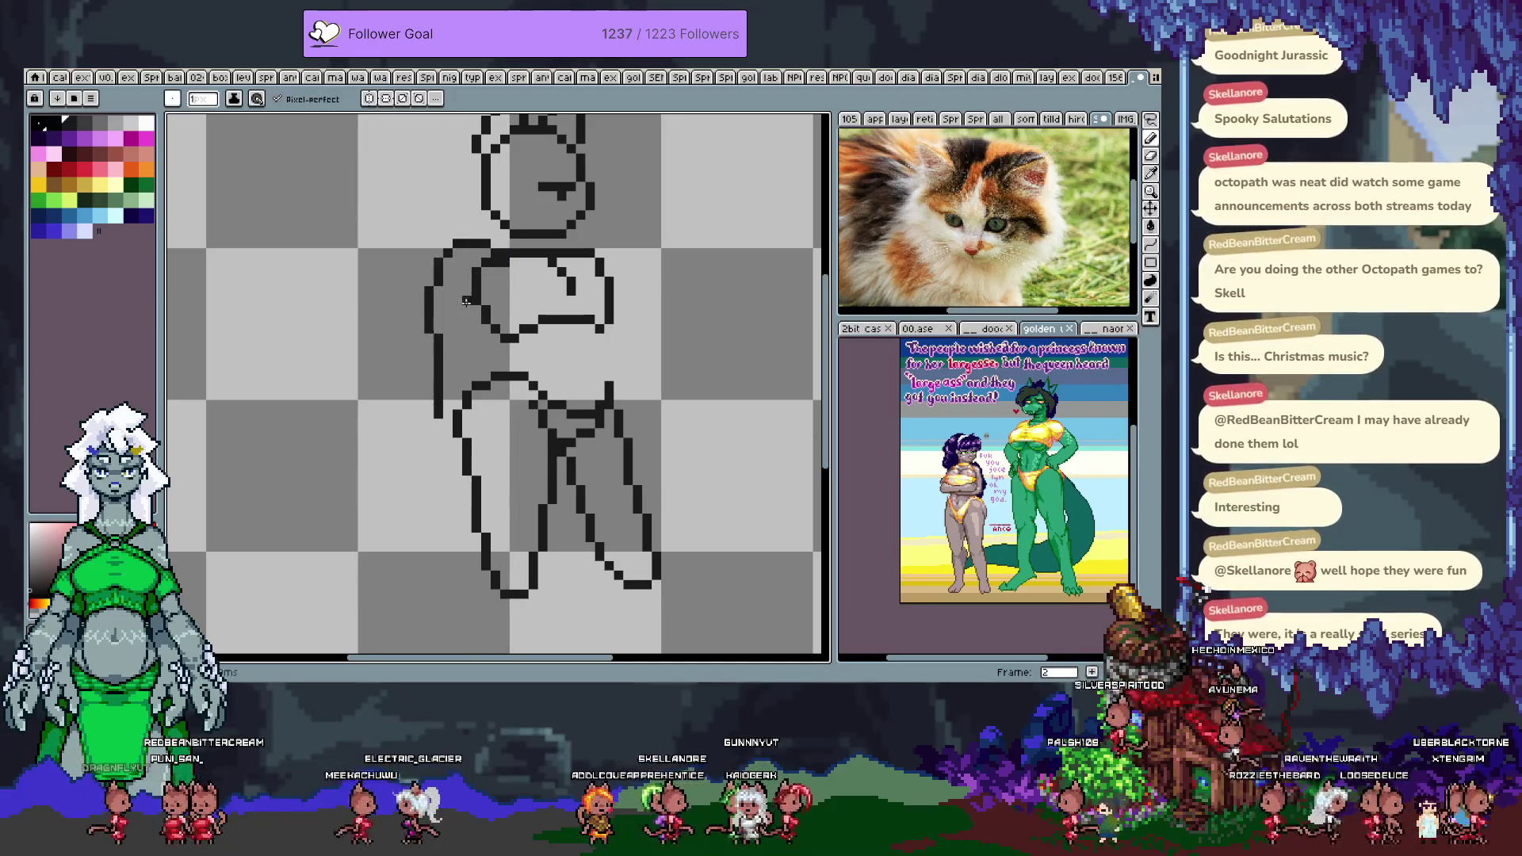
key(ctrl+z)
drag(490, 254, 448, 416)
key(ctrl+z)
mouse_move(472, 277)
mouse_down()
mouse_move(458, 295)
mouse_move(468, 390)
mouse_move(471, 295)
mouse_move(494, 251)
mouse_up()
key(ctrl+z)
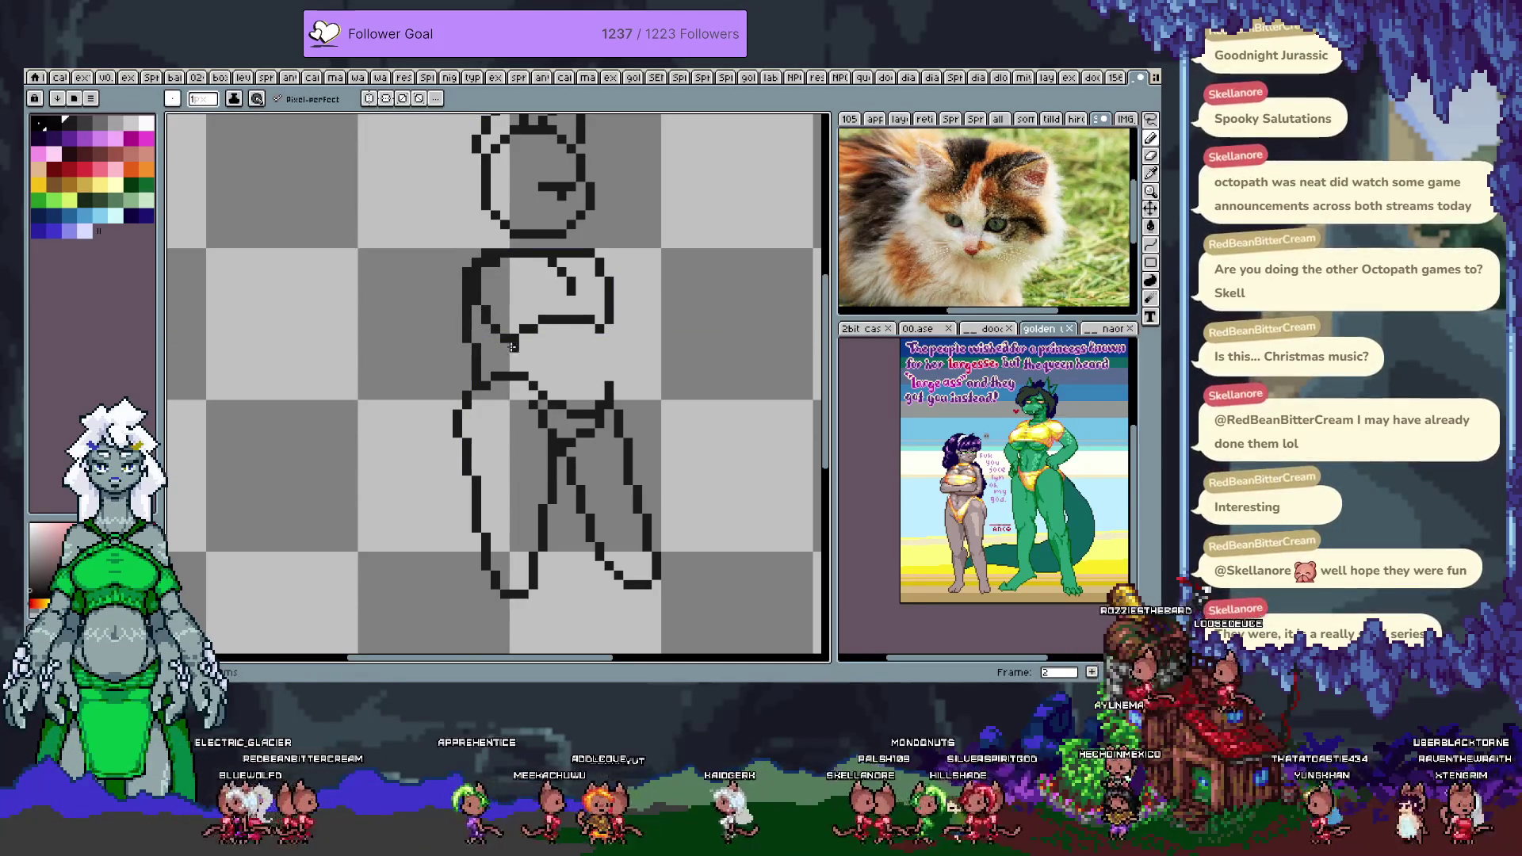
- Draw the lower-arm outline and torso side line to the waist, then erase the outer left-arm line
drag(507, 349, 524, 373)
drag(598, 321, 608, 385)
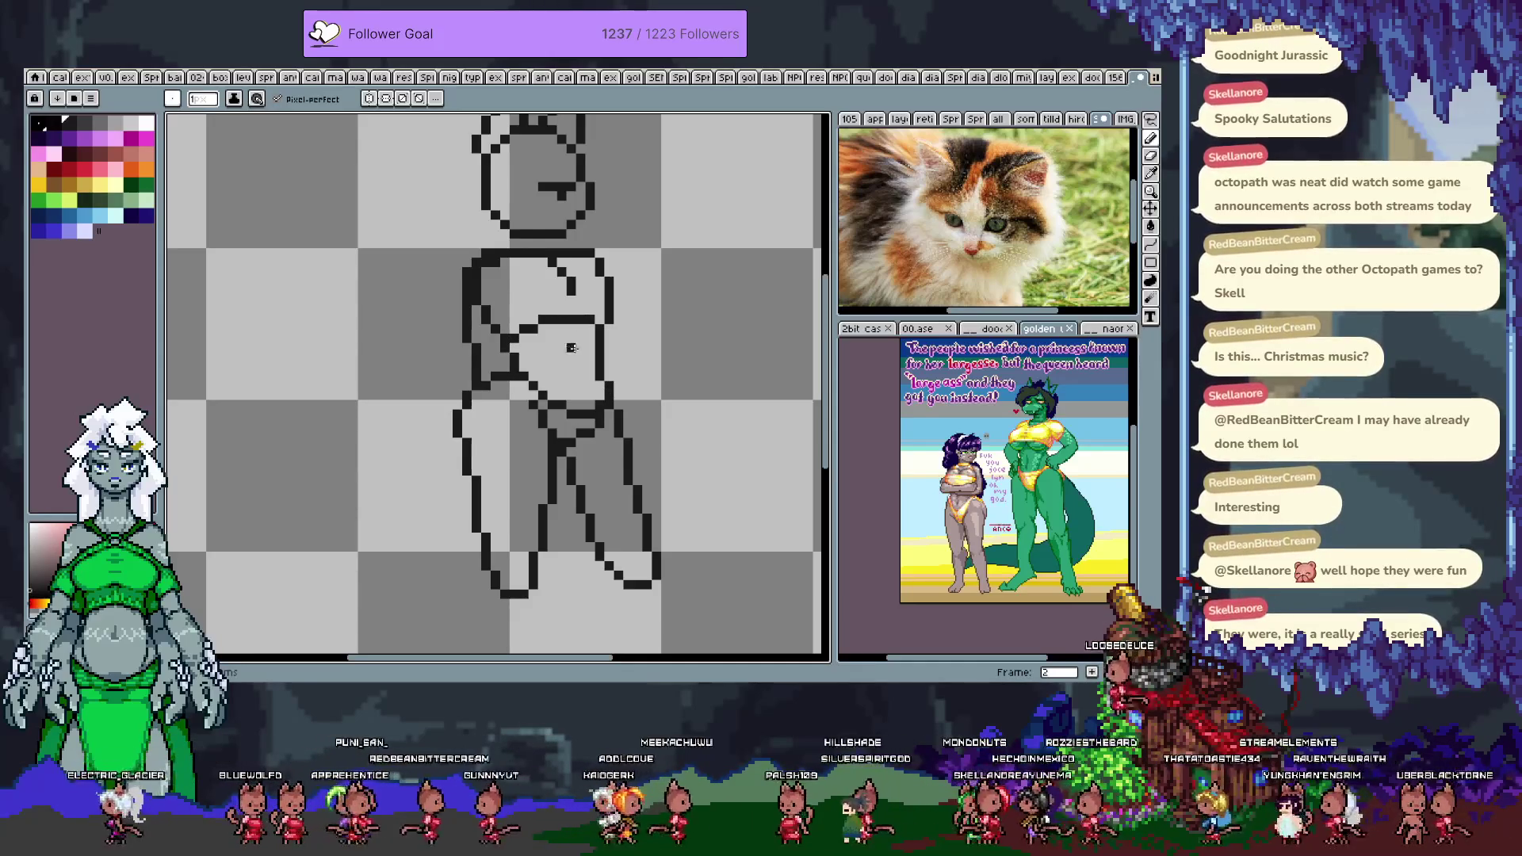
key(e)
drag(454, 242, 471, 325)
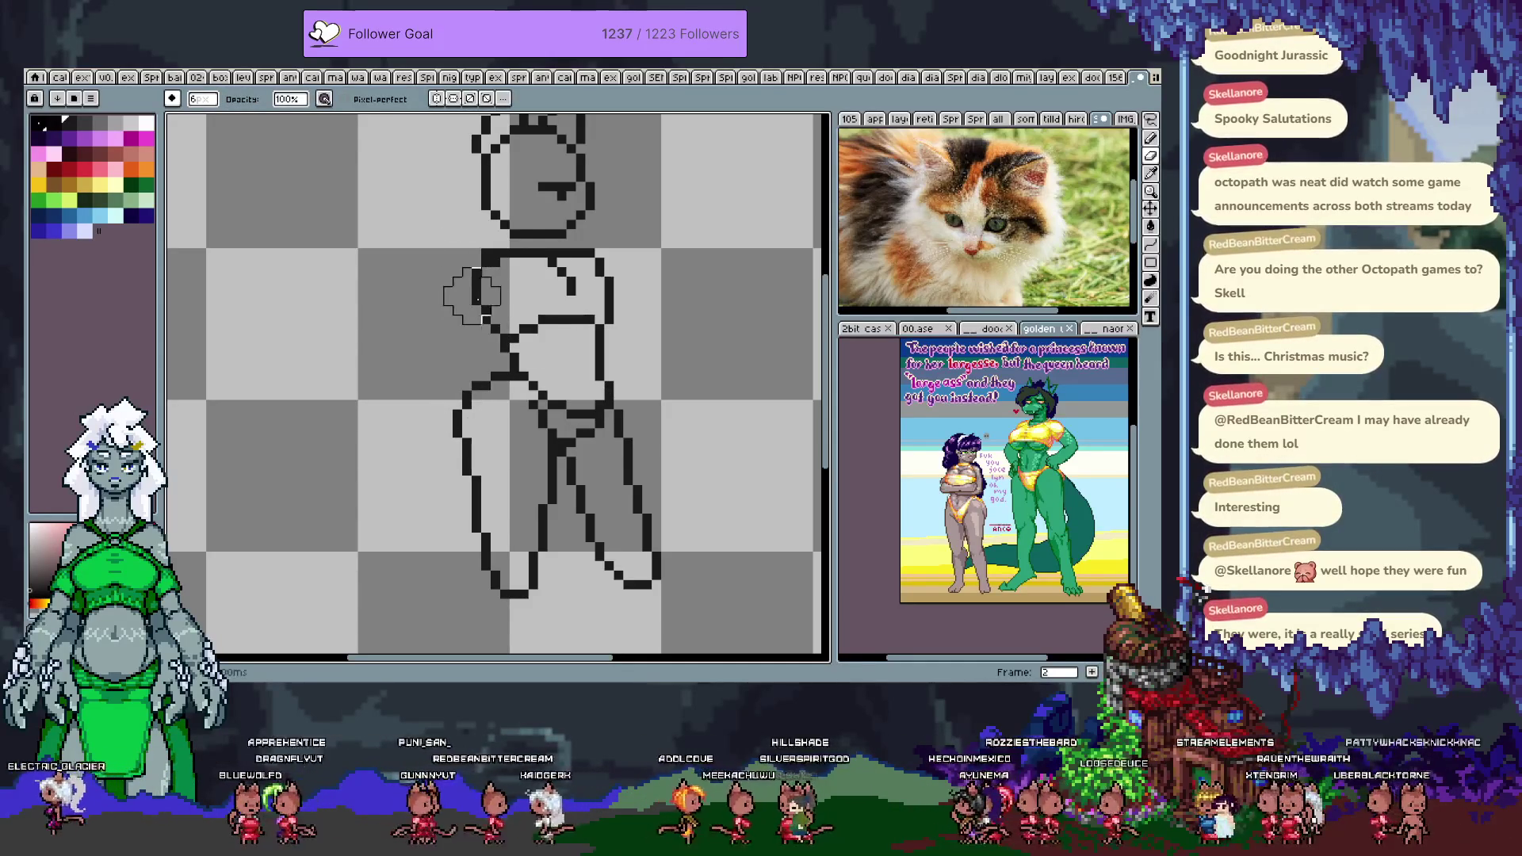
key(b)
- Add a small diagonal hook line on the torso under the chest
drag(571, 335, 571, 378)
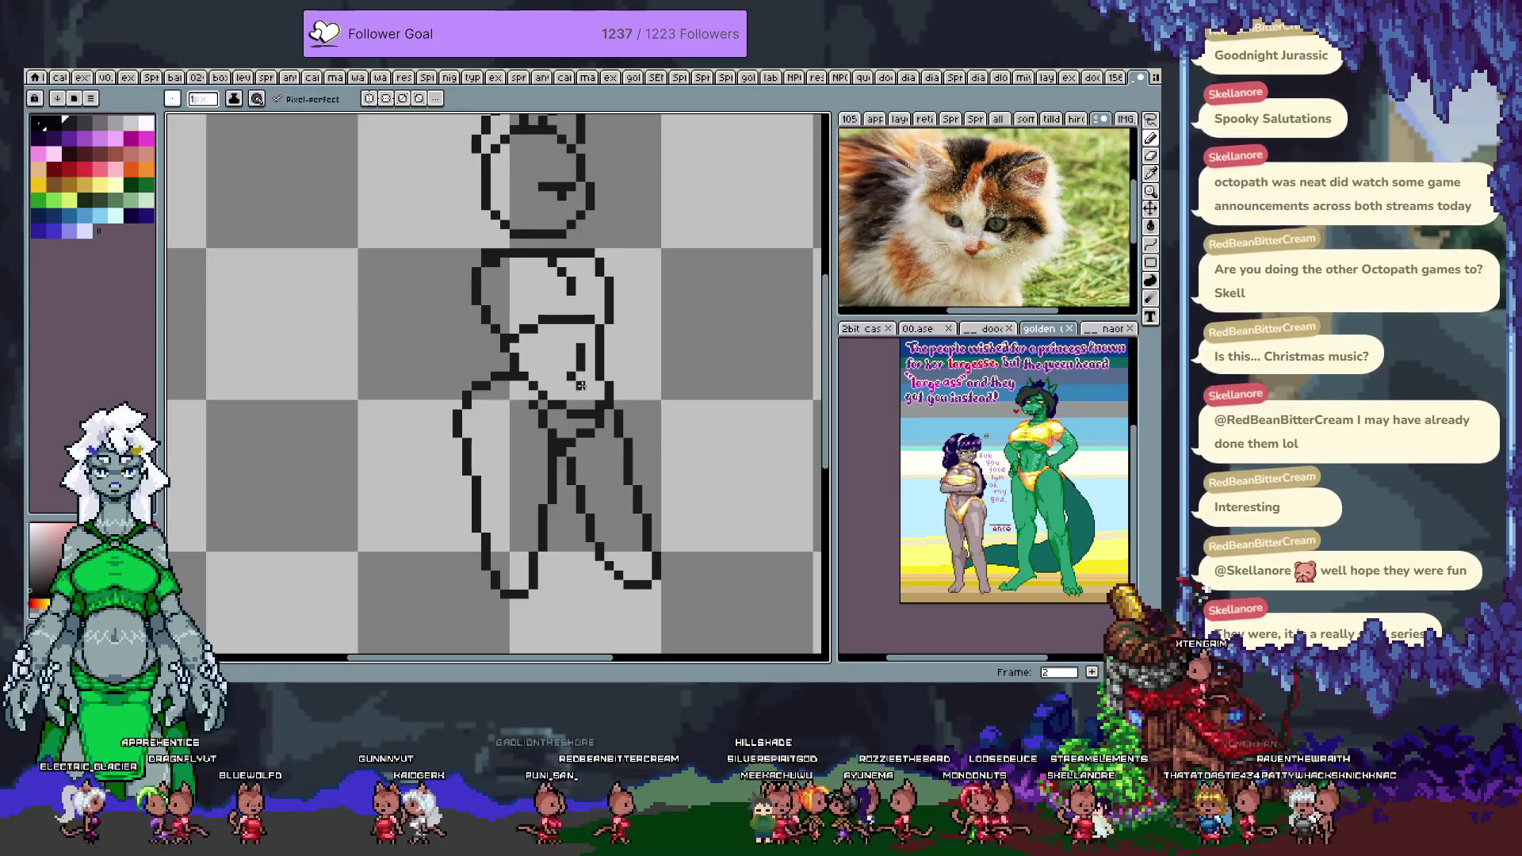
key(ctrl+z)
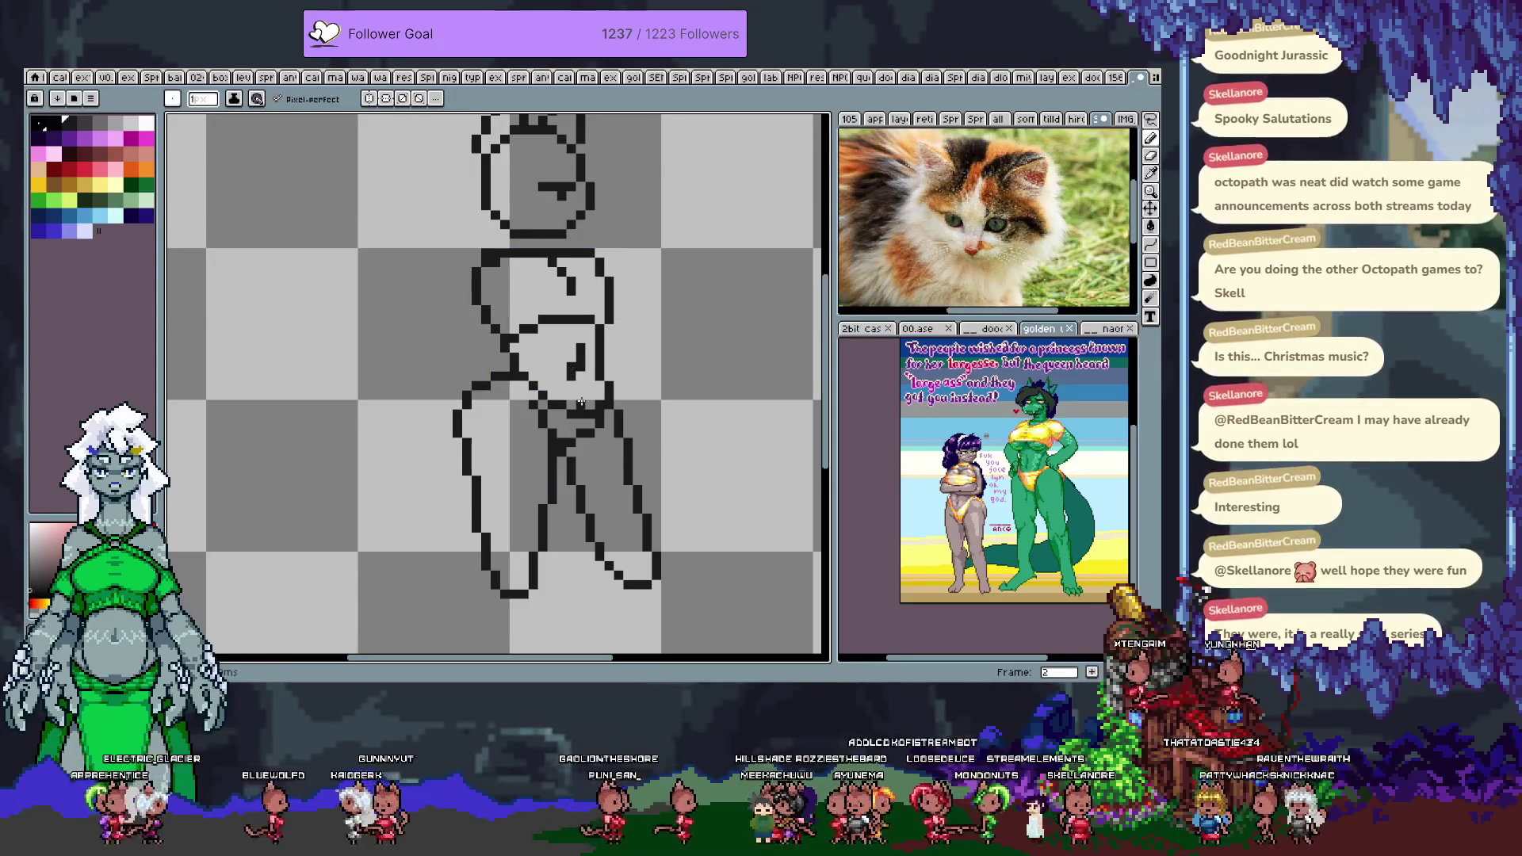
drag(584, 372, 585, 381)
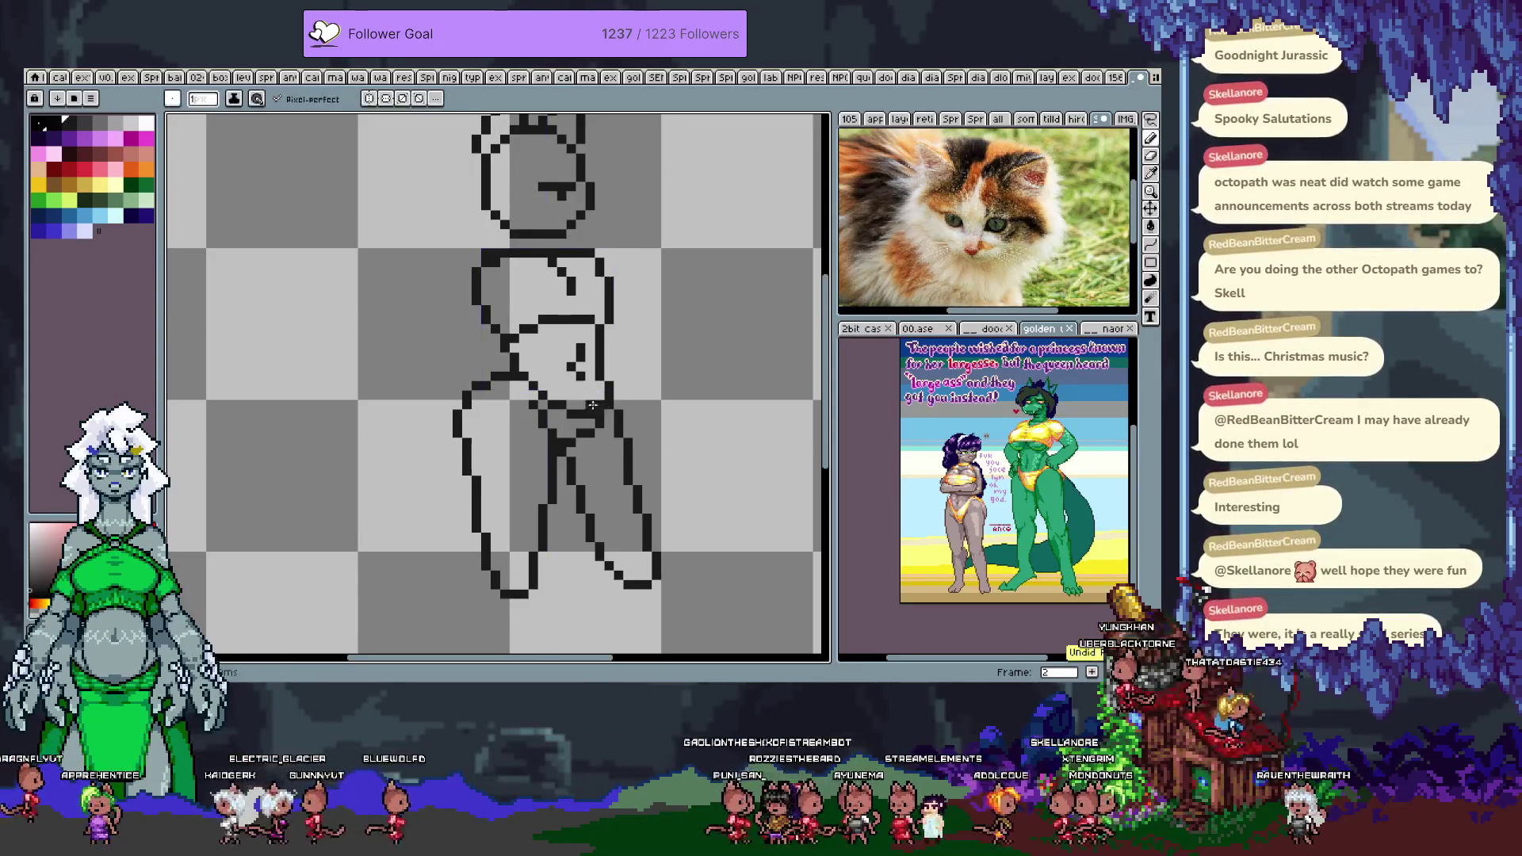
key(v)
key(b)
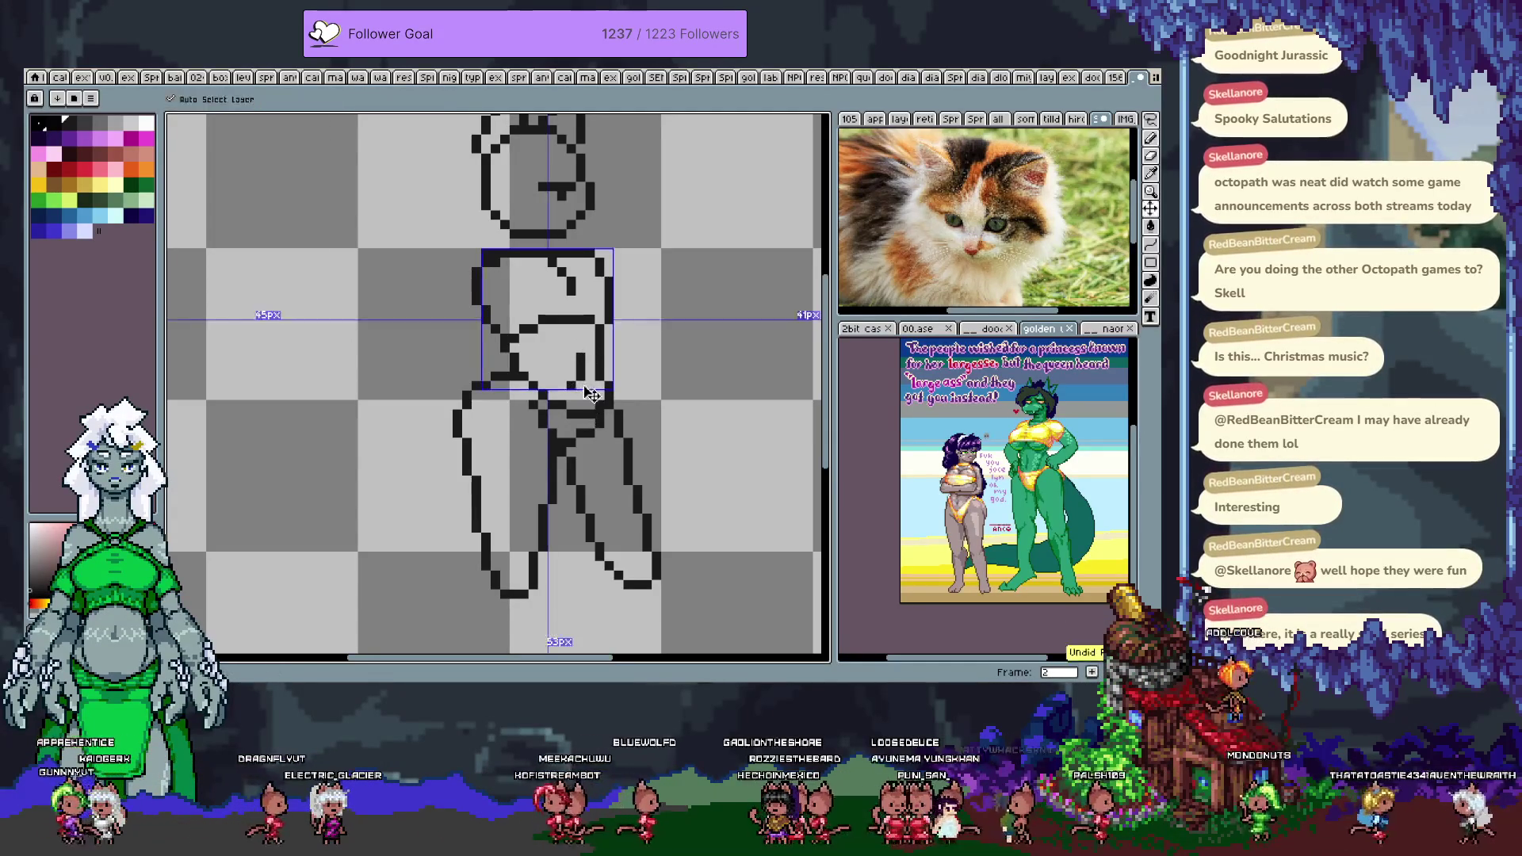
- Touch up frame 2's waist lineart and draw a line below the chest on frame 3
drag(574, 423, 584, 373)
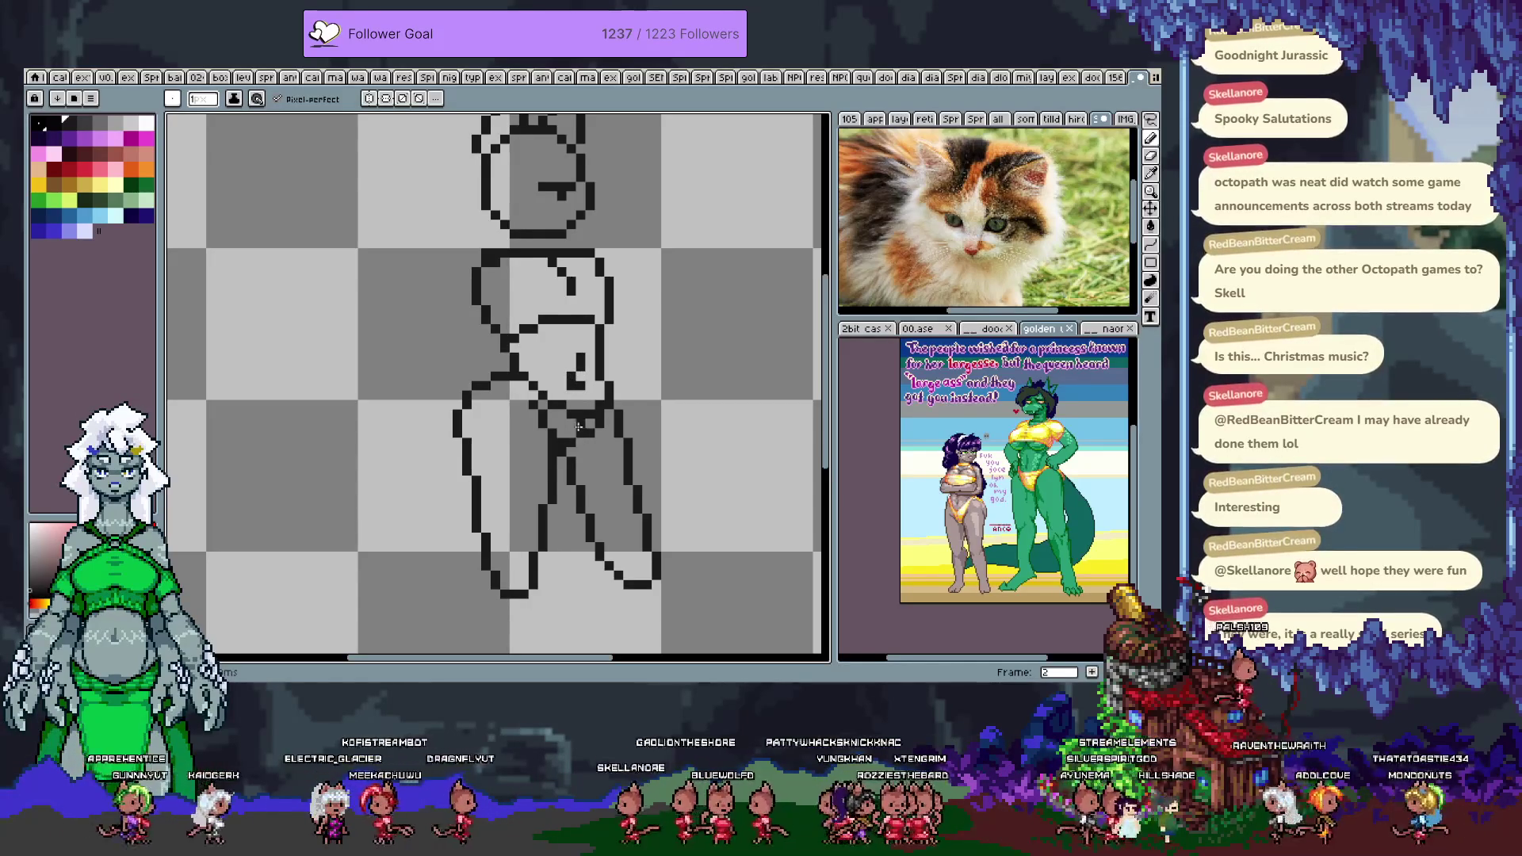
key(Right)
mouse_move(608, 328)
mouse_down()
mouse_move(535, 352)
mouse_move(501, 386)
mouse_up()
click(523, 356)
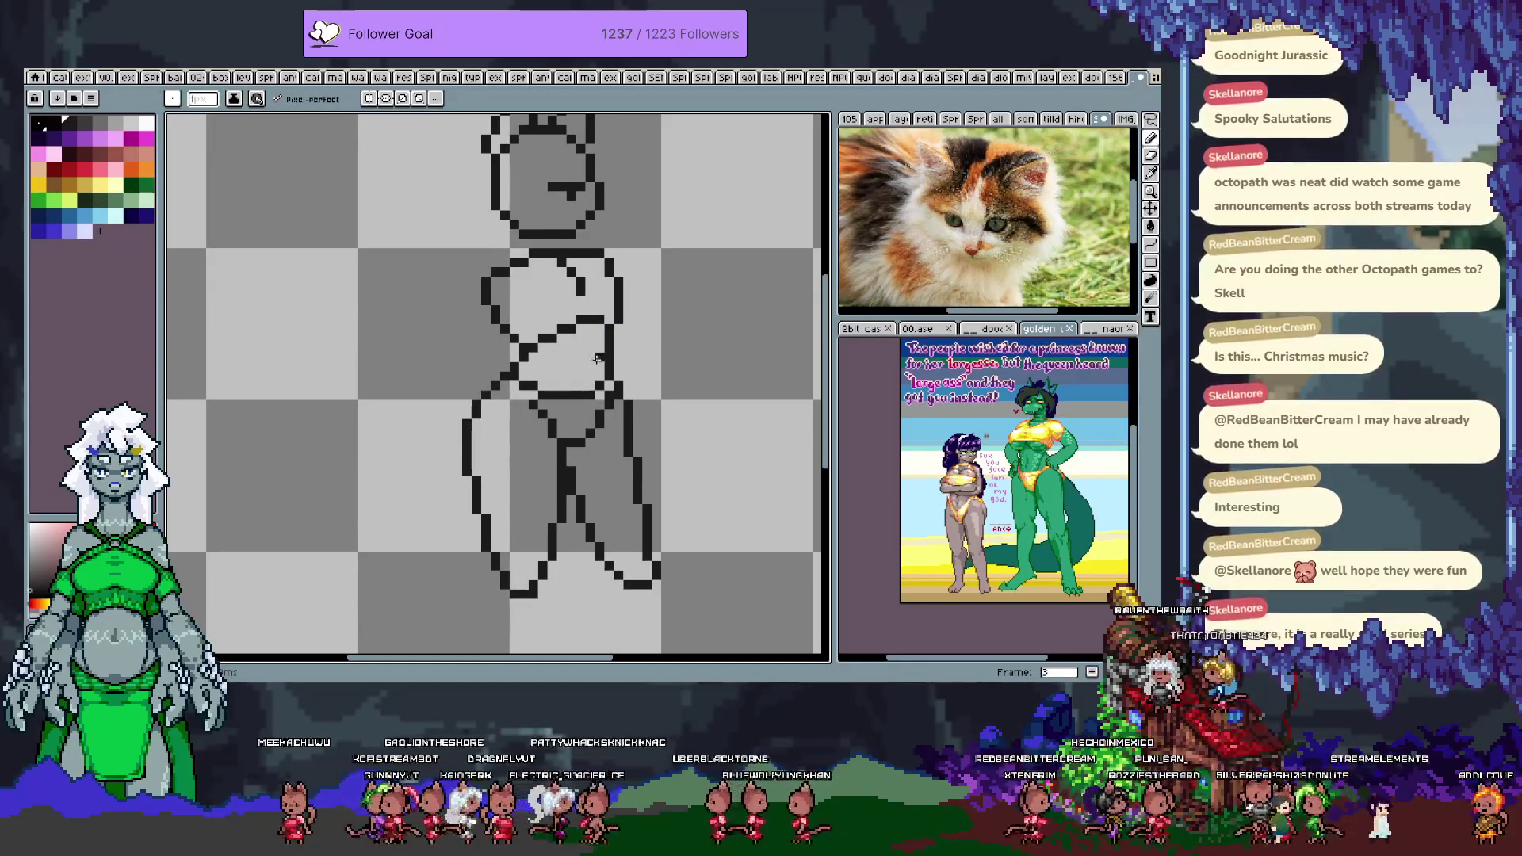
- Back on frame 2, erase the stray lineart pixels inside the torso
key(Left)
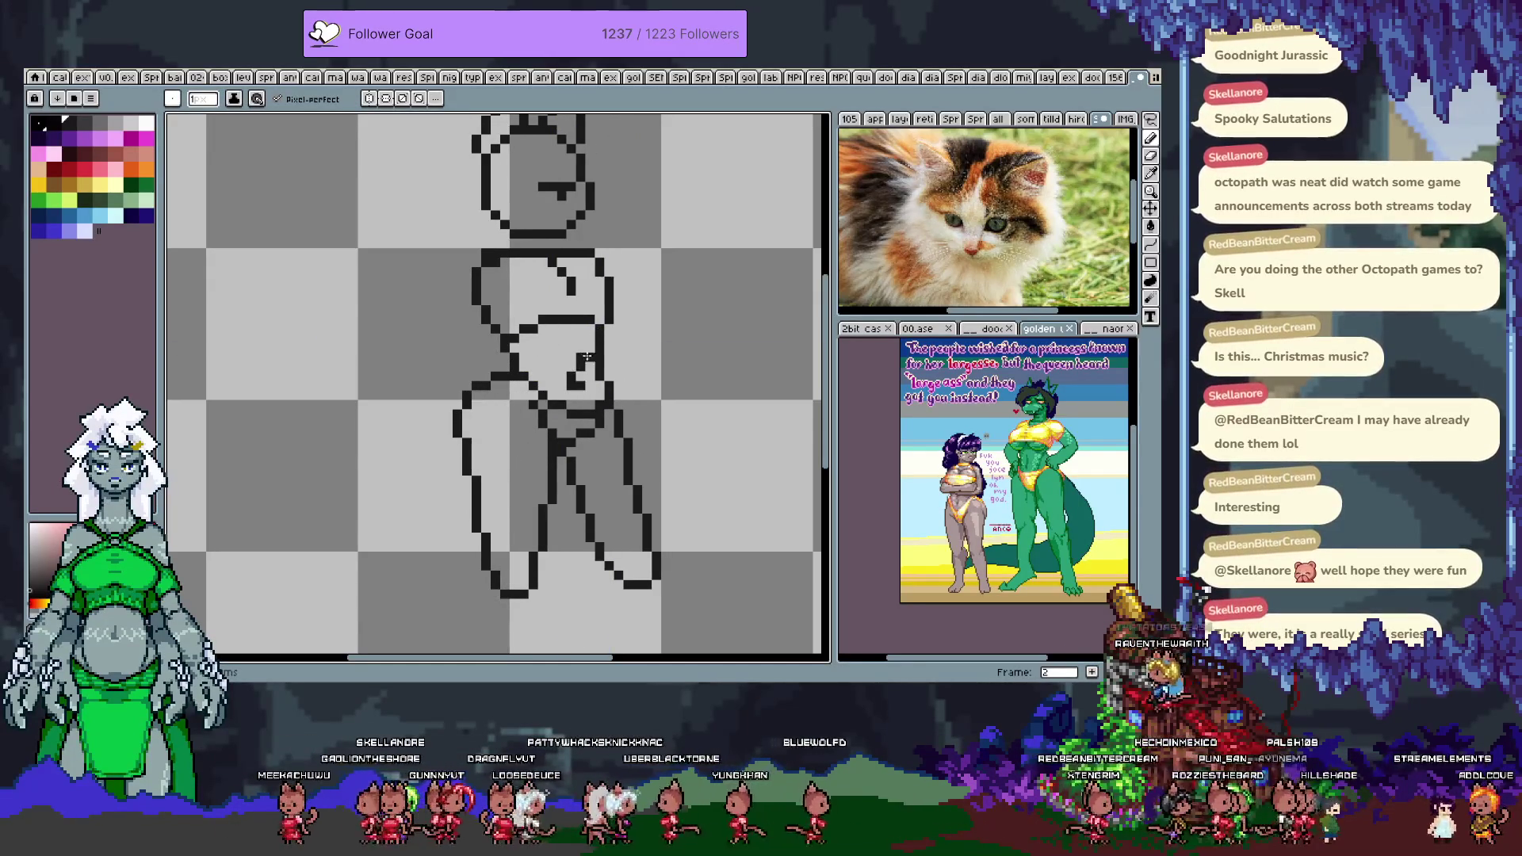
key(e)
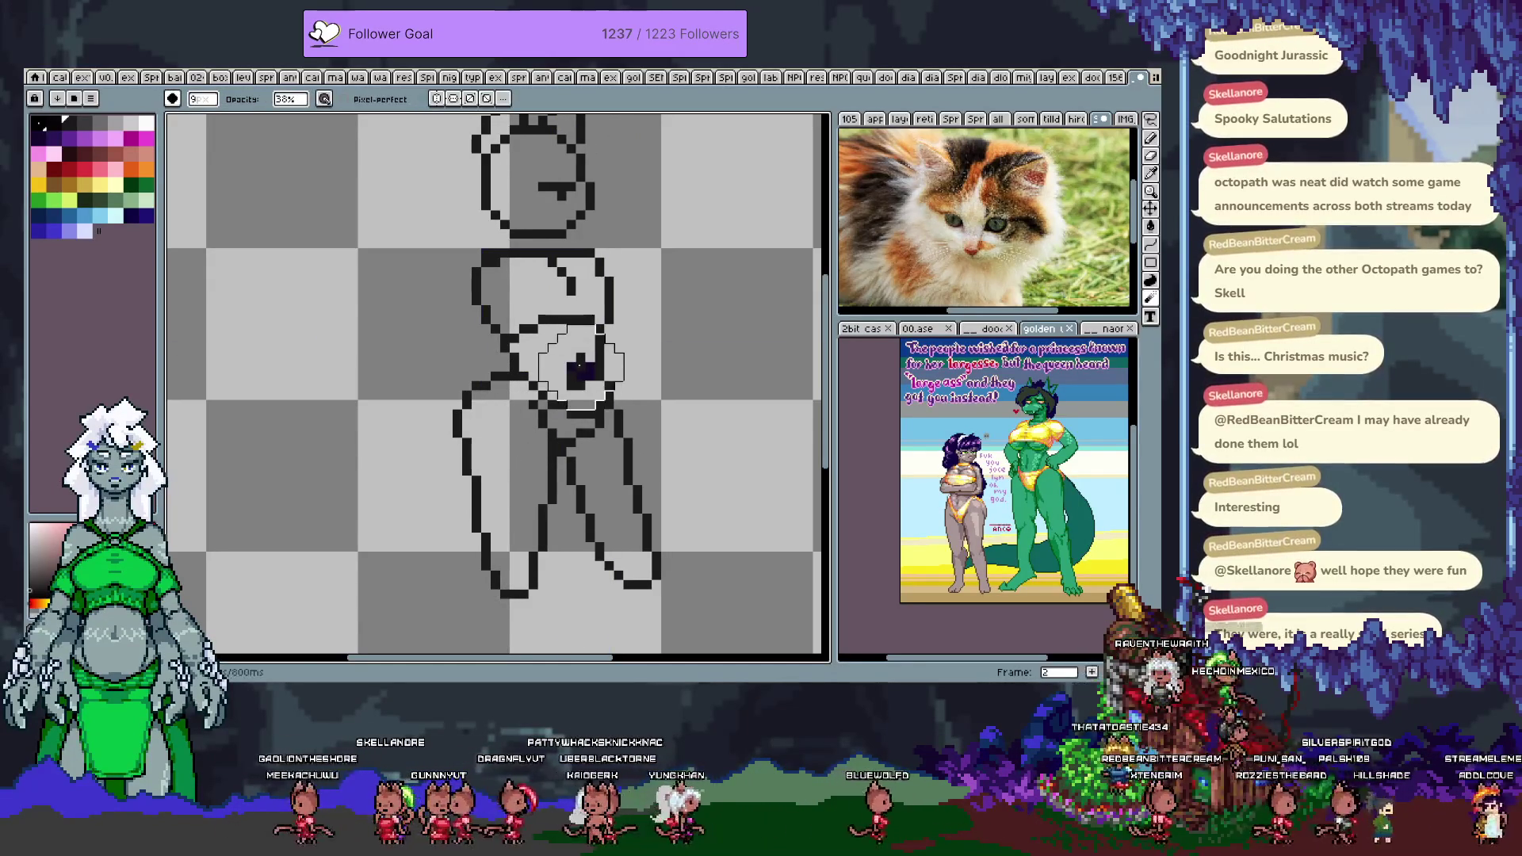
mouse_move(572, 354)
mouse_down()
mouse_move(558, 390)
mouse_move(599, 389)
mouse_up()
key(b)
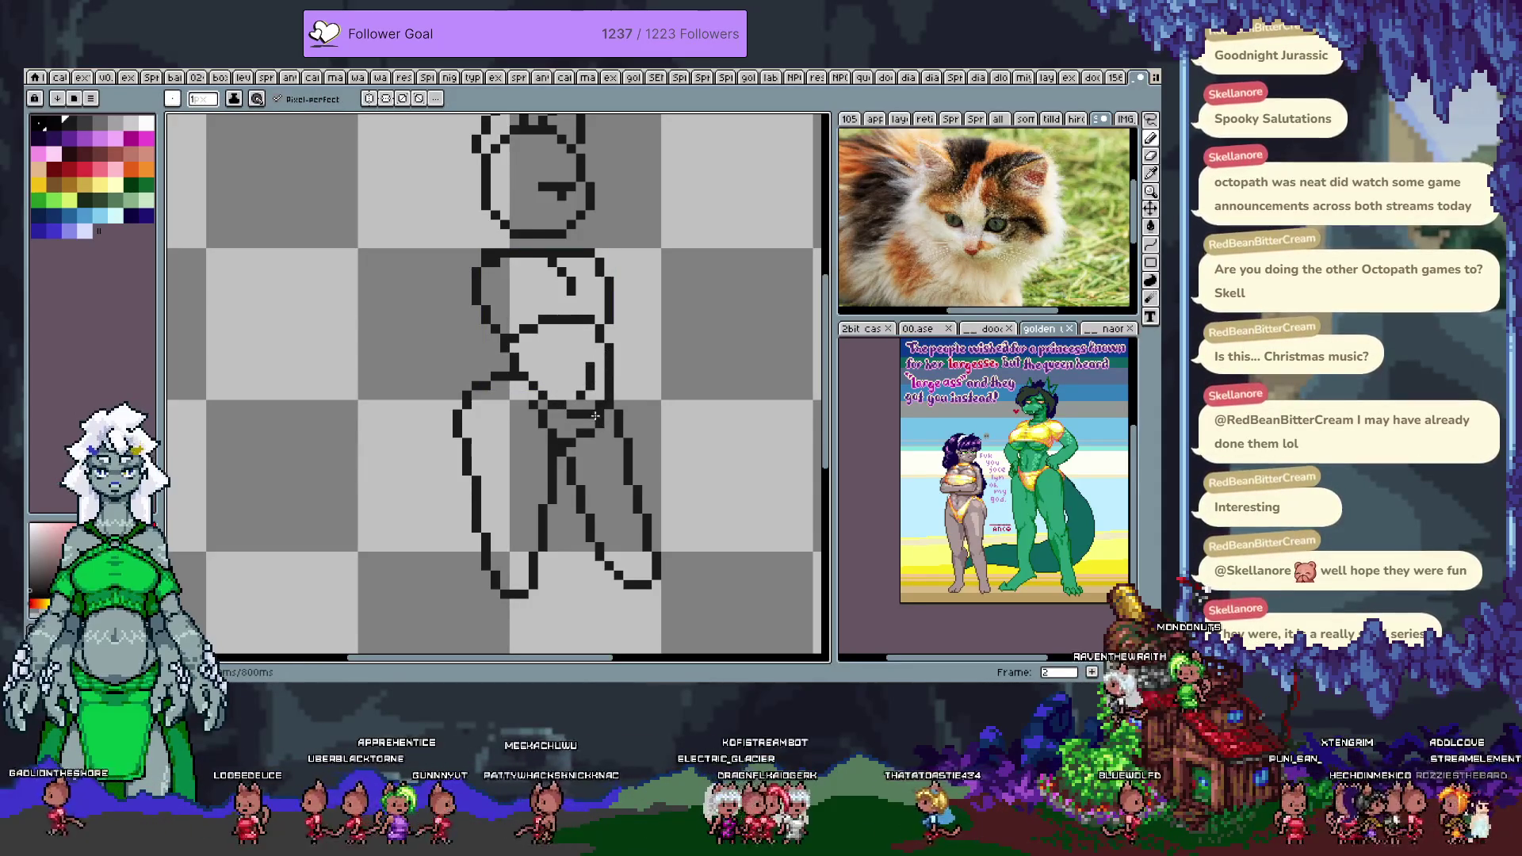
- On frame 3, erase the stray vertical torso line, then move to frame 4
key(period)
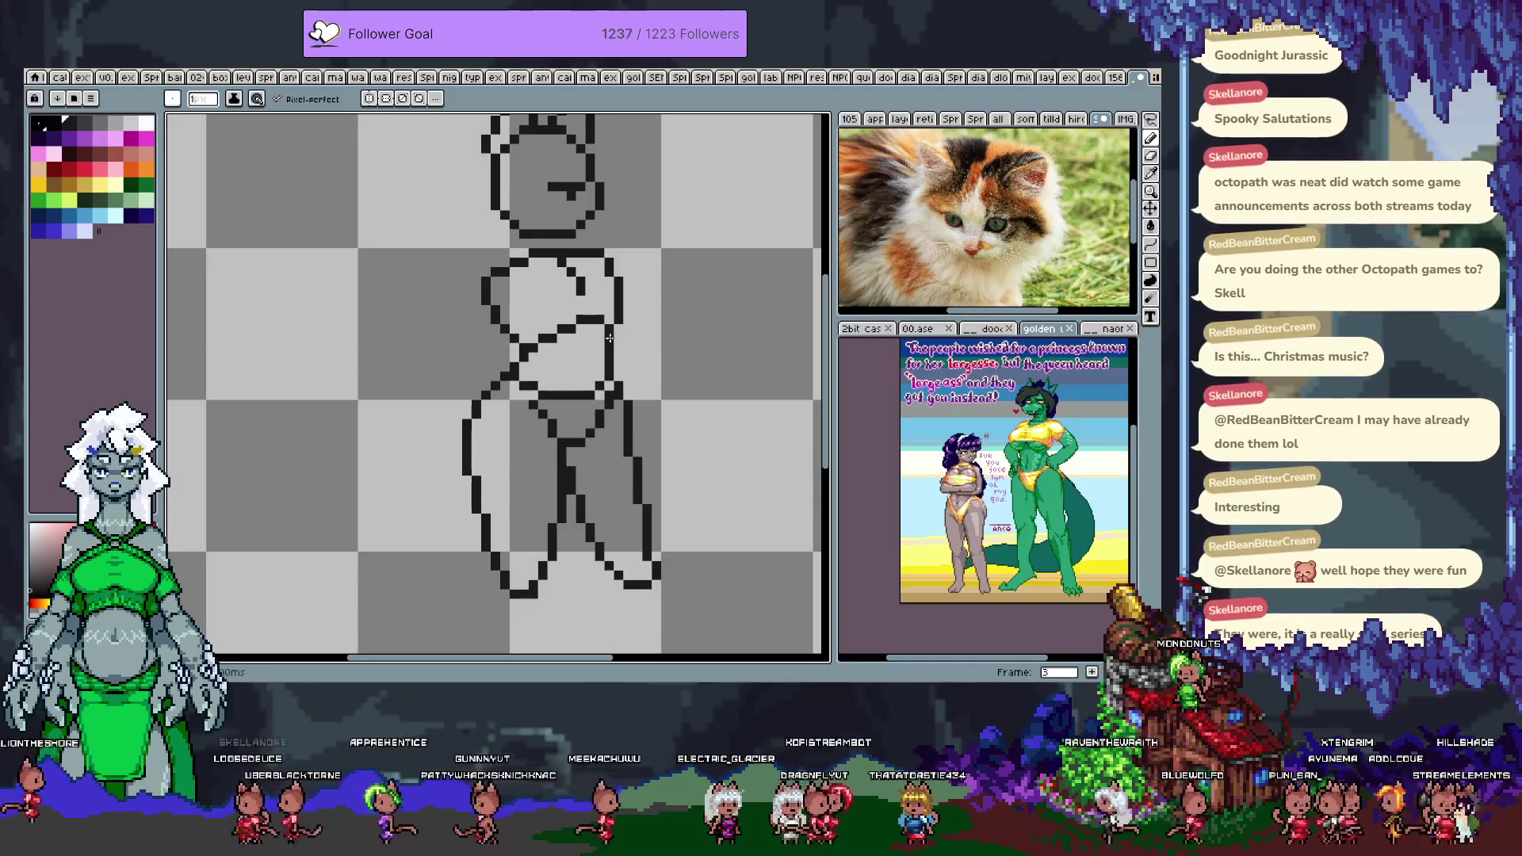
key(e)
mouse_move(610, 335)
mouse_down()
mouse_move(630, 387)
mouse_move(616, 360)
mouse_up()
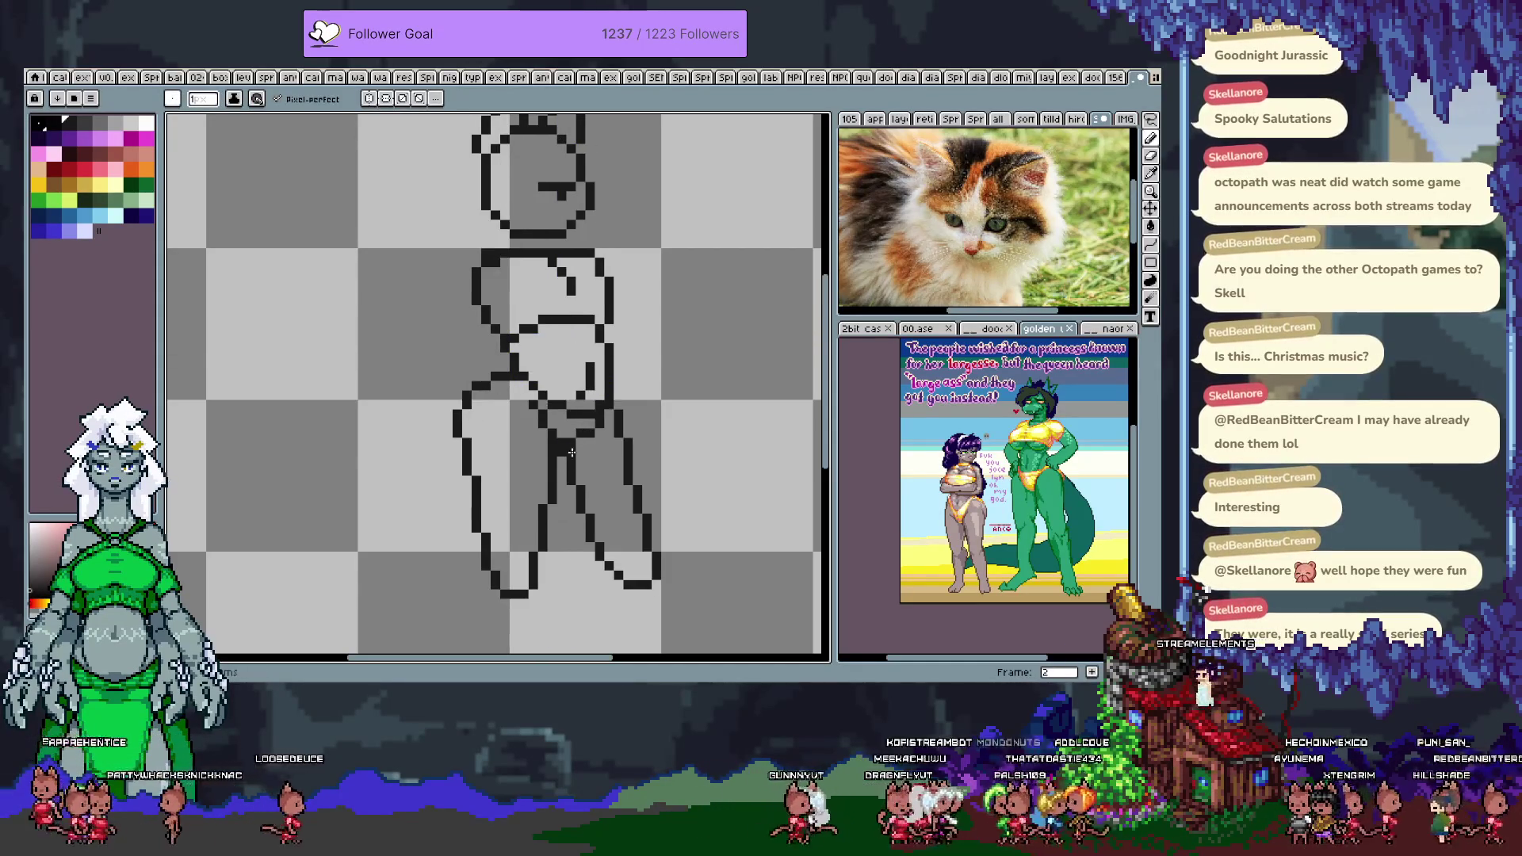
key(period)
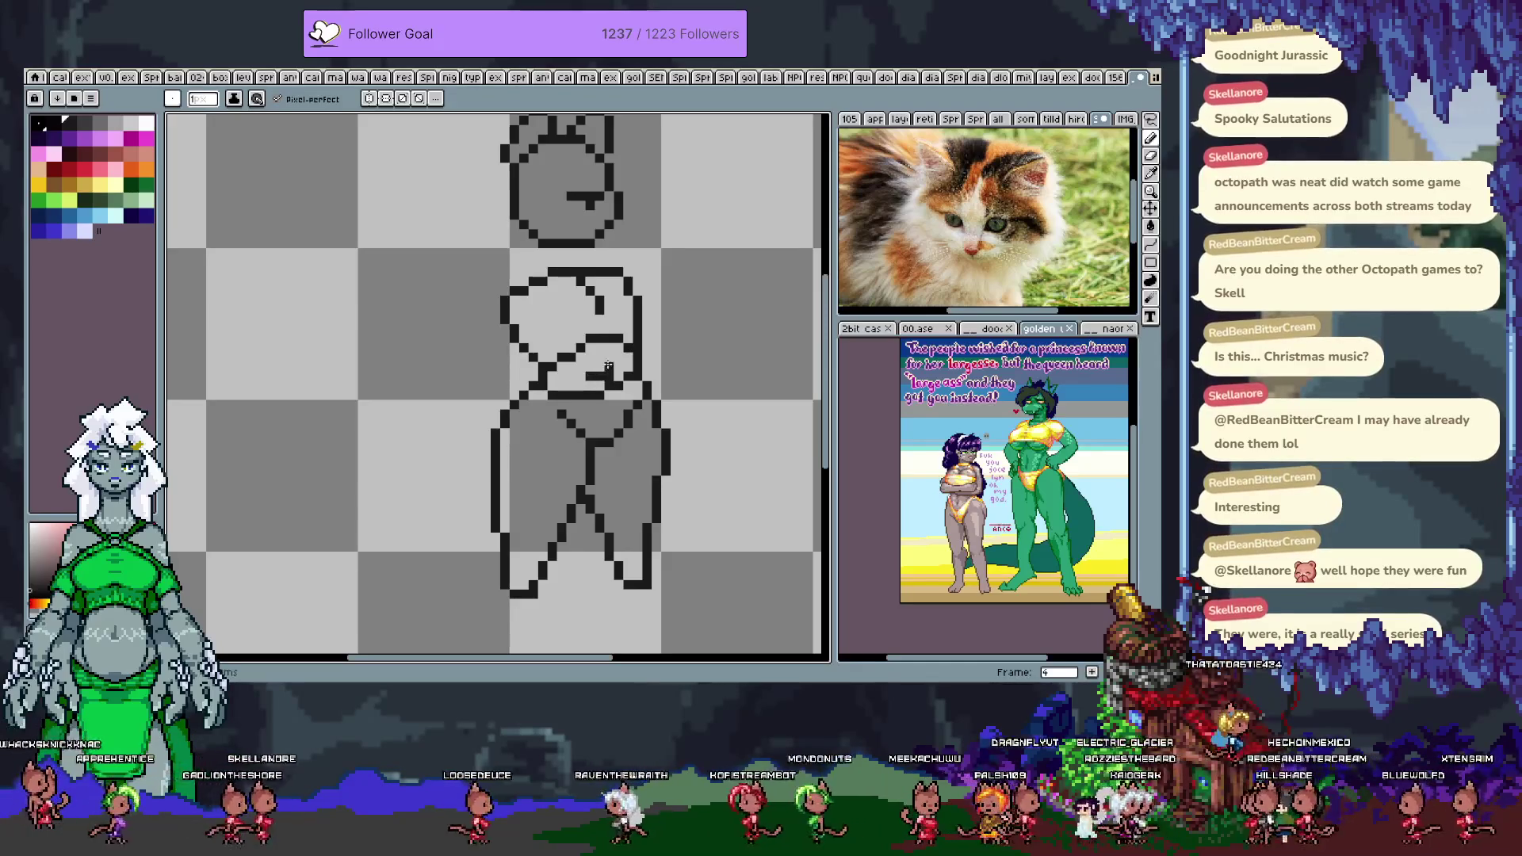
- Dismiss the Canvas Size dialog and draw a short line below the chest's right edge on frame 5
key(ctrl+alt+c)
key(Escape)
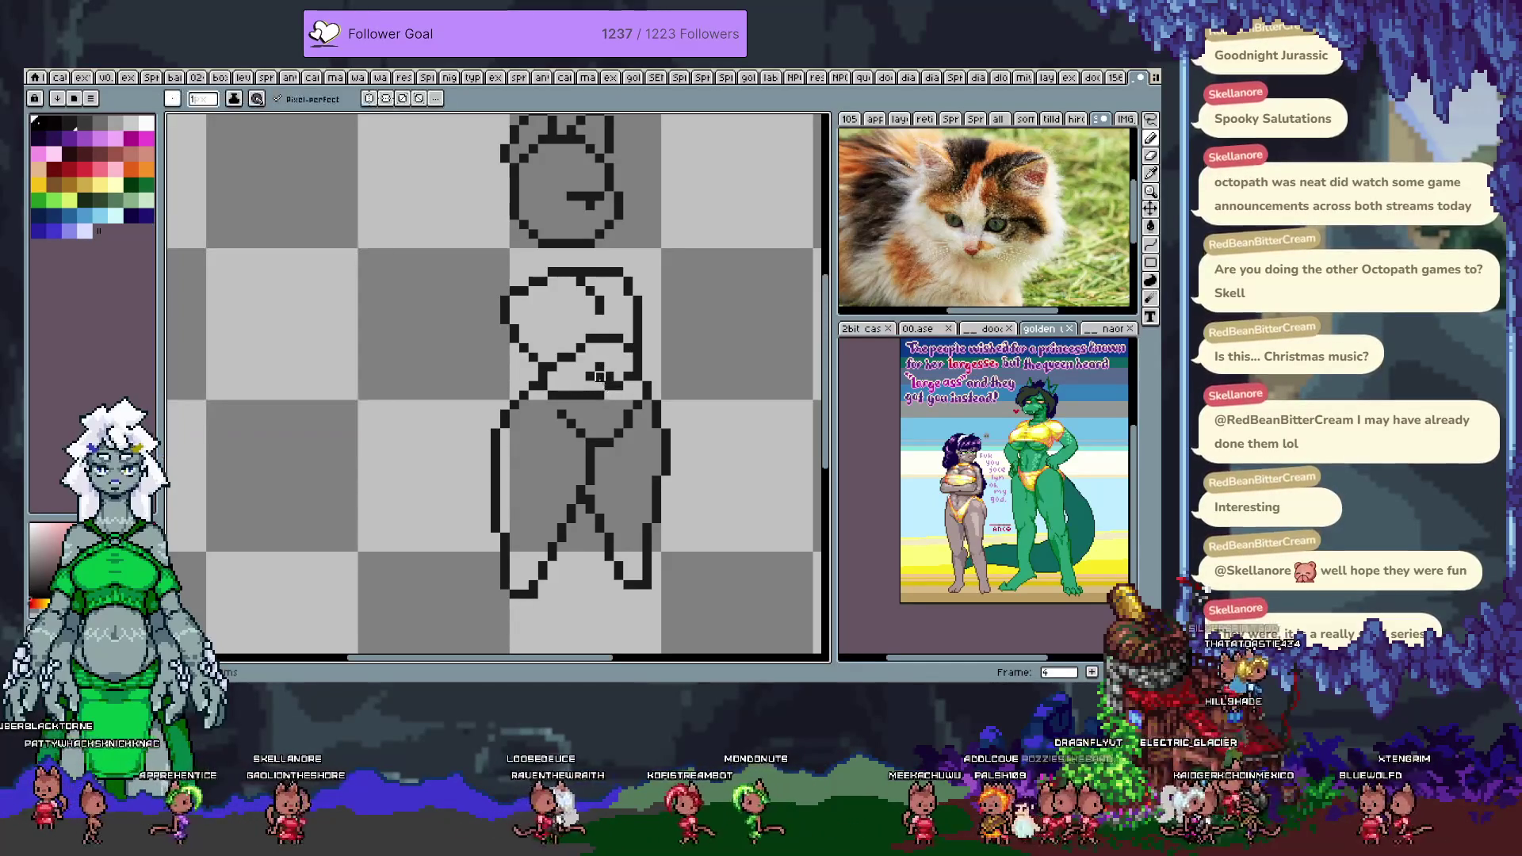
key(Right)
key(Left)
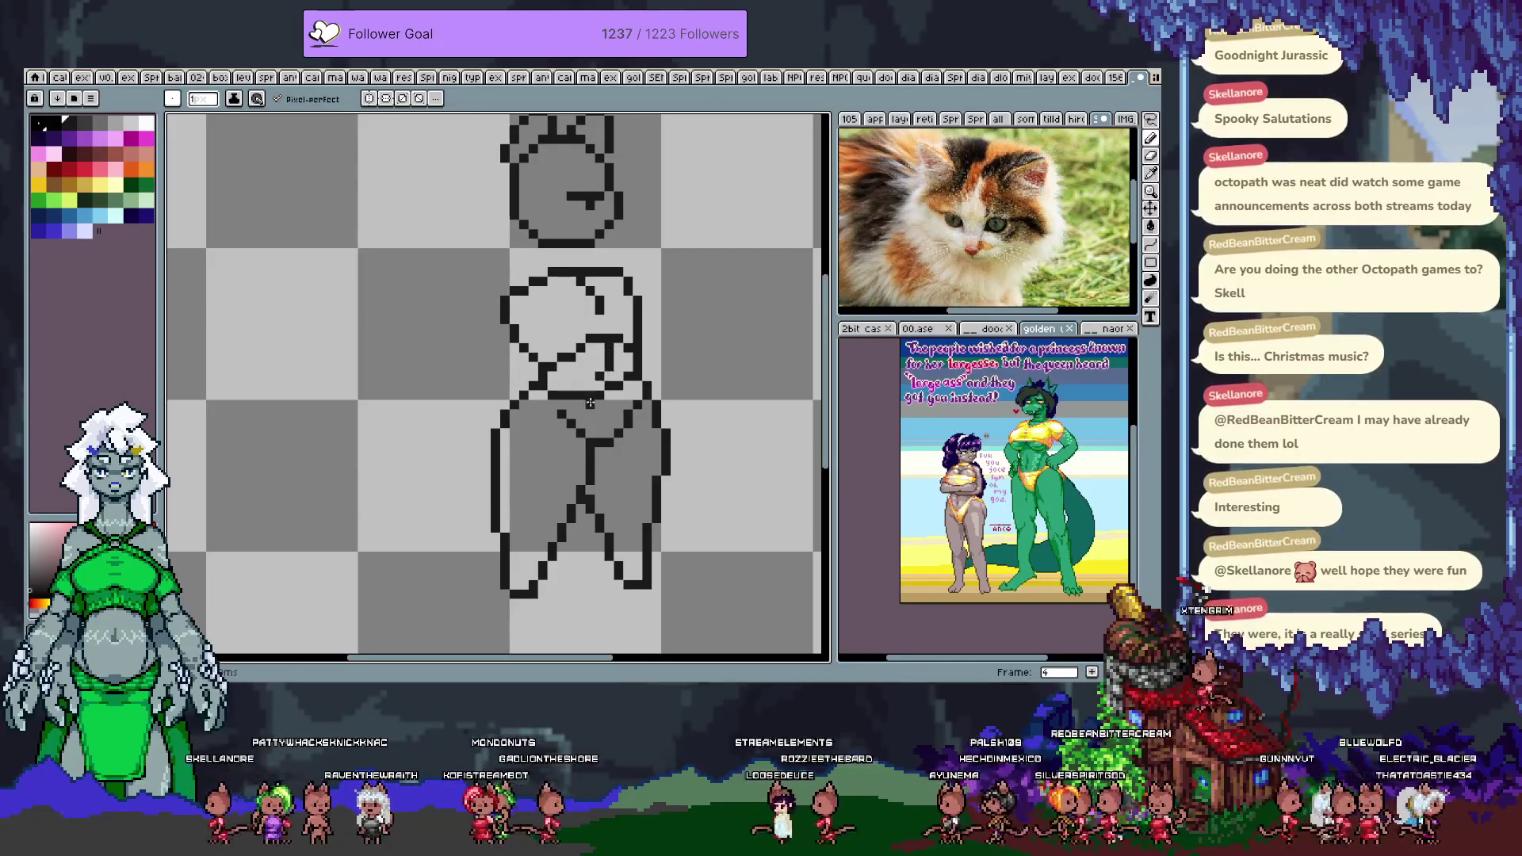
key(Right)
drag(628, 345, 626, 363)
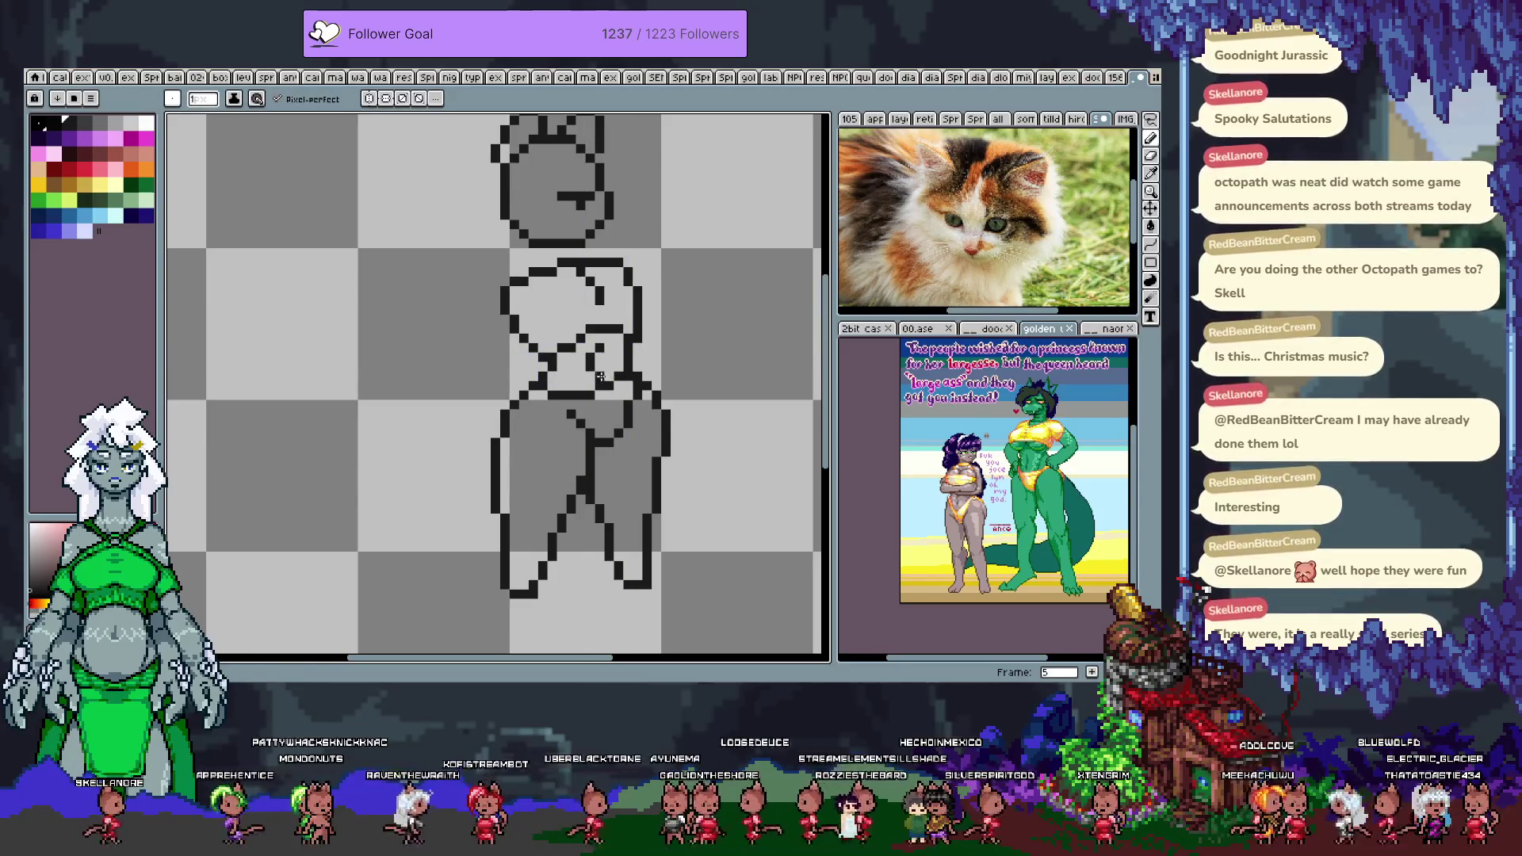
key(ctrl+z)
key(ctrl+y)
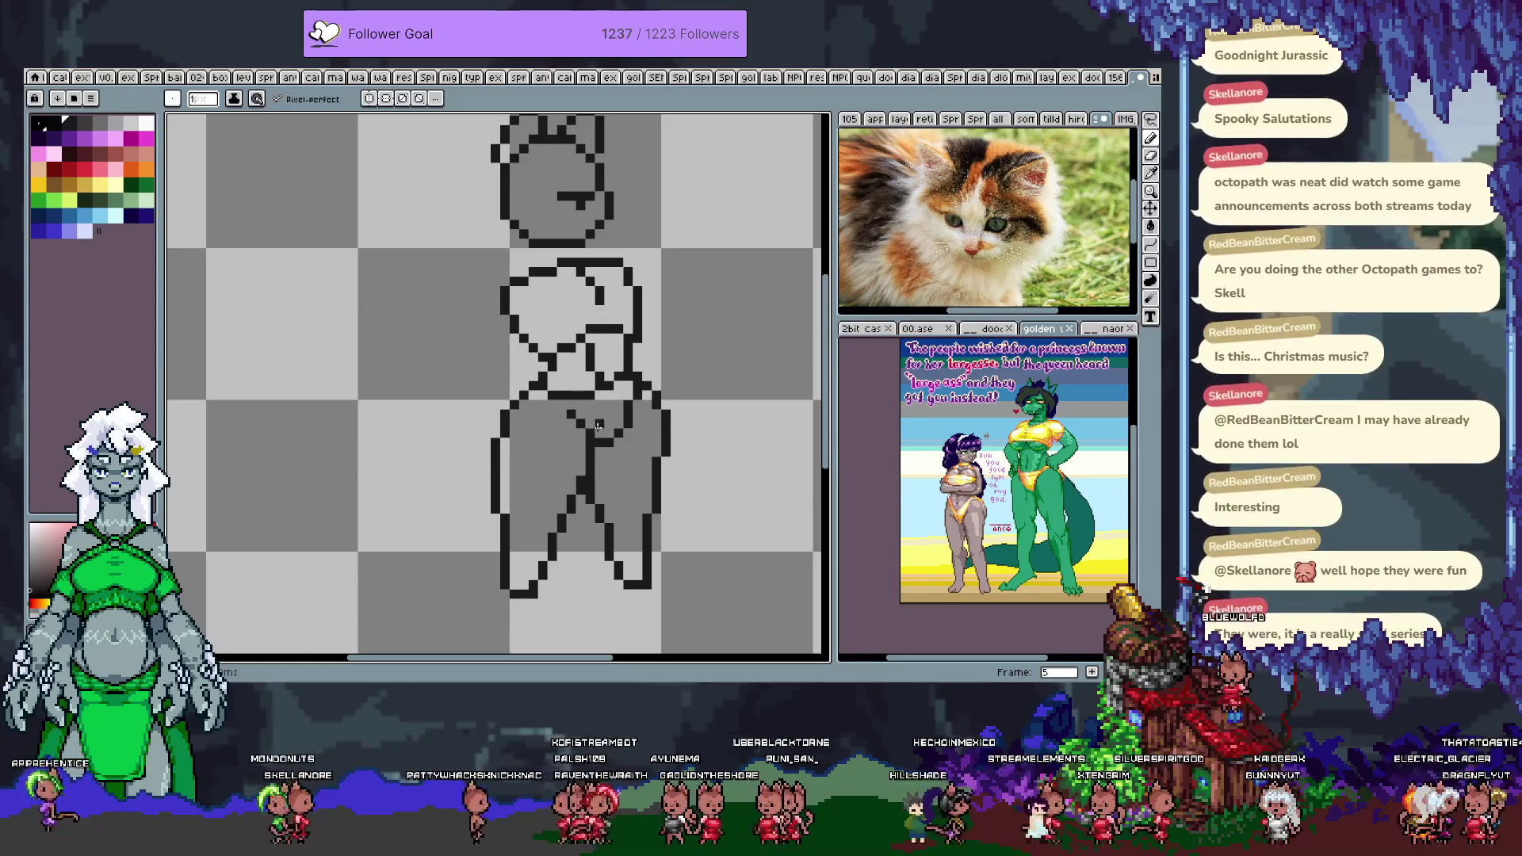
- On frame 6, draw the waist lines and a short vertical torso line
key(Right)
drag(637, 346, 634, 373)
drag(511, 317, 521, 387)
drag(600, 337, 600, 361)
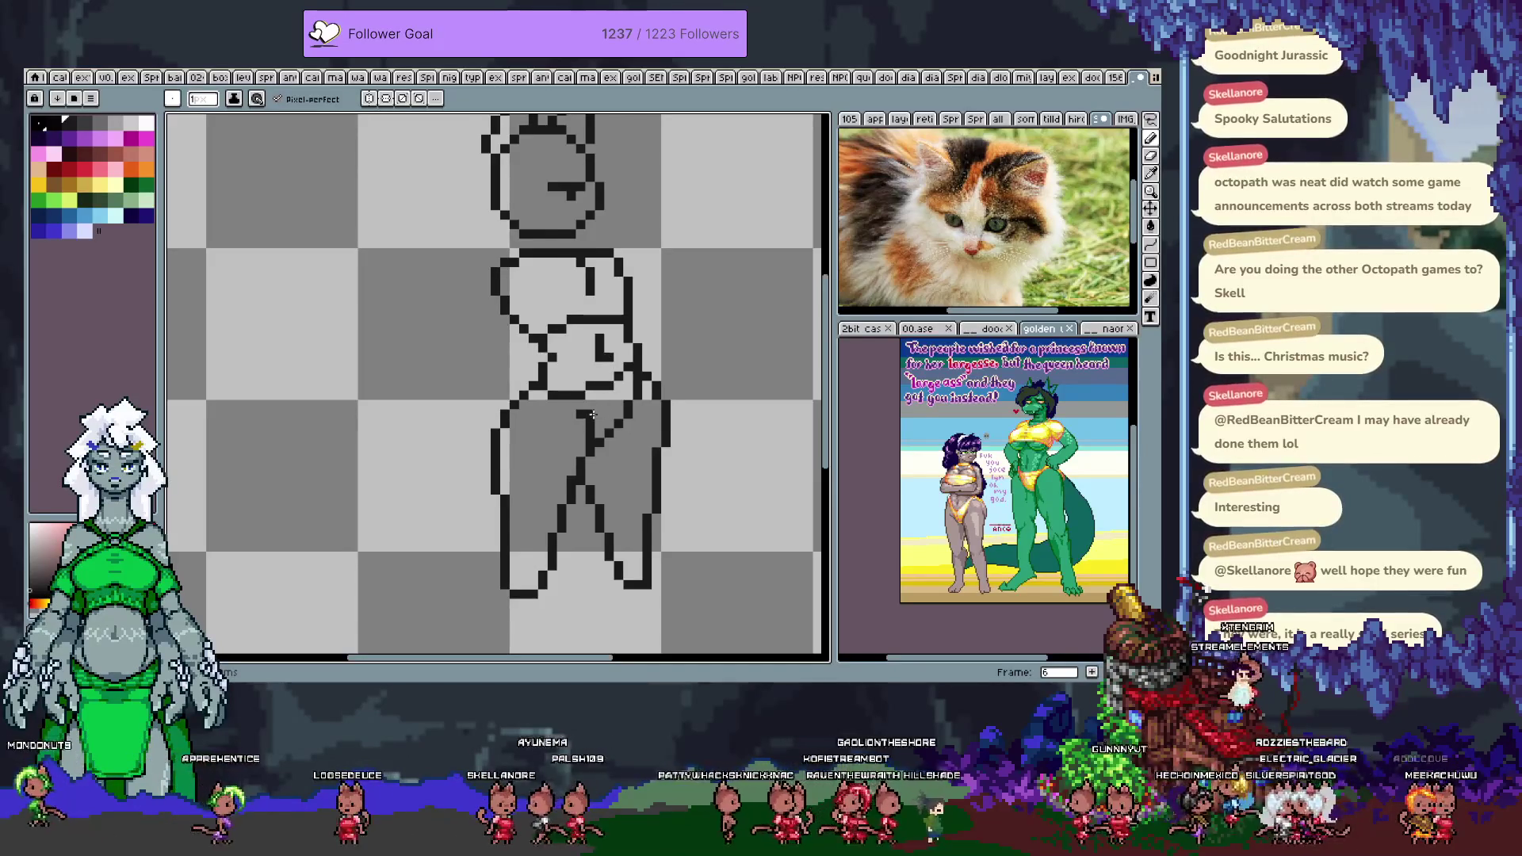
- On frame 7, draw the torso's right edge, a left-waist diagonal and an extended torso line
key(Right)
drag(618, 325, 617, 361)
drag(528, 342, 545, 354)
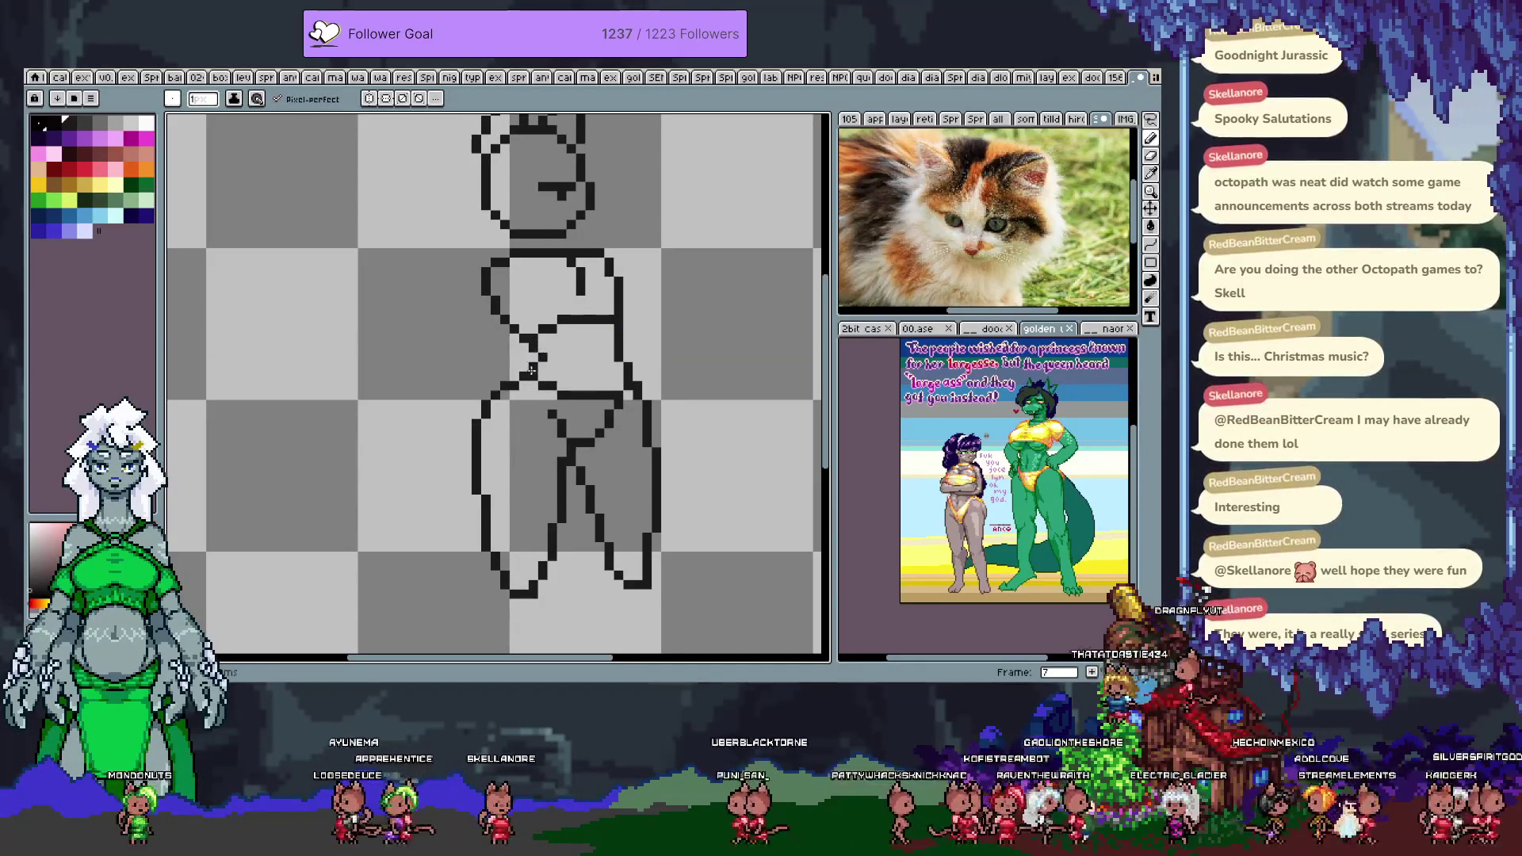
drag(590, 344, 591, 372)
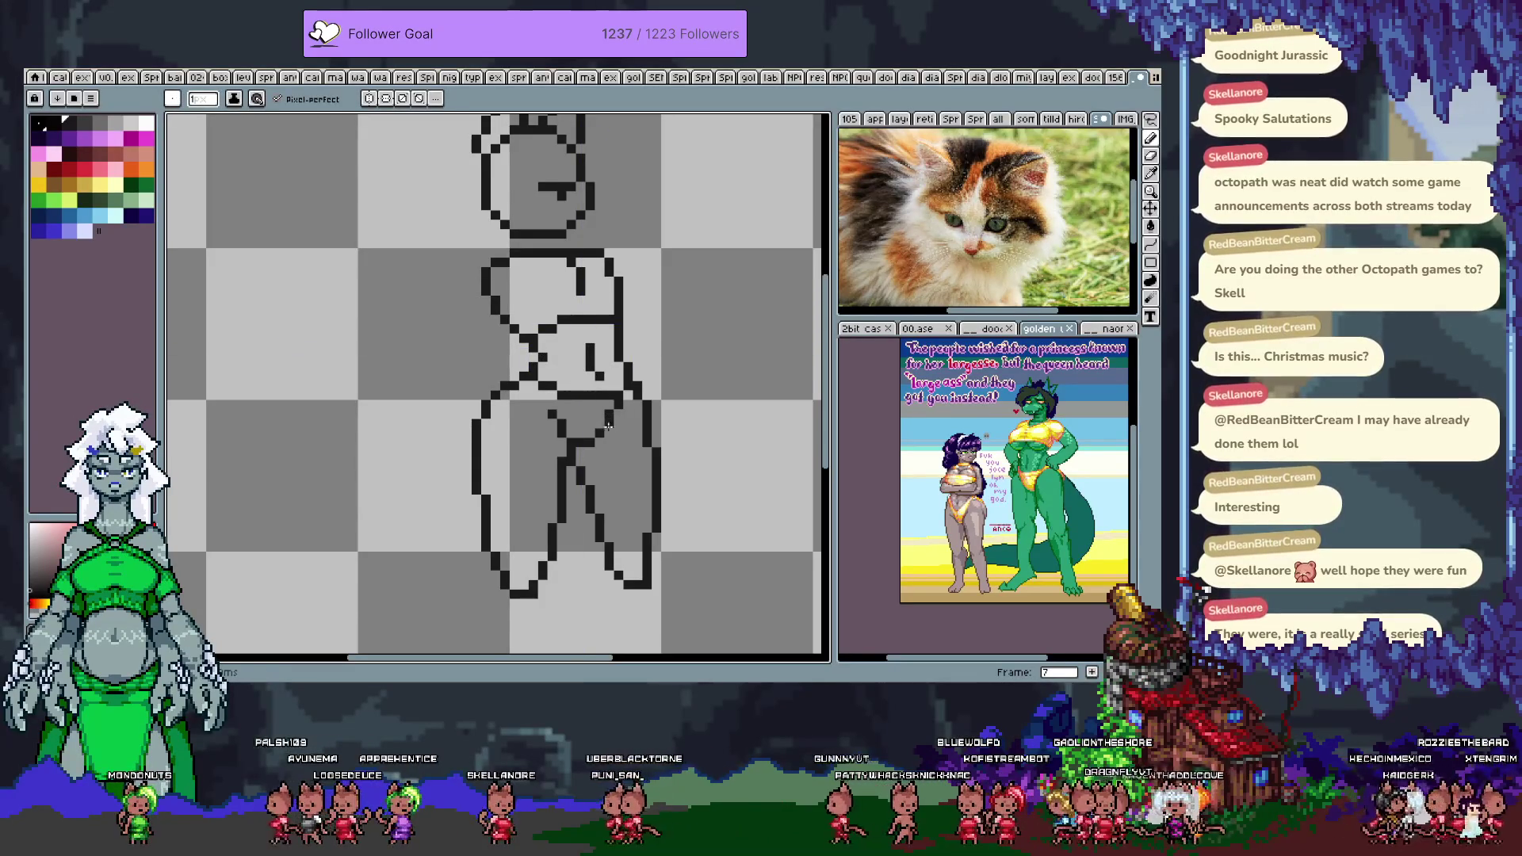
- Cycle through the frames back to frame 5, undoing a stray stroke along the way
key(Right)
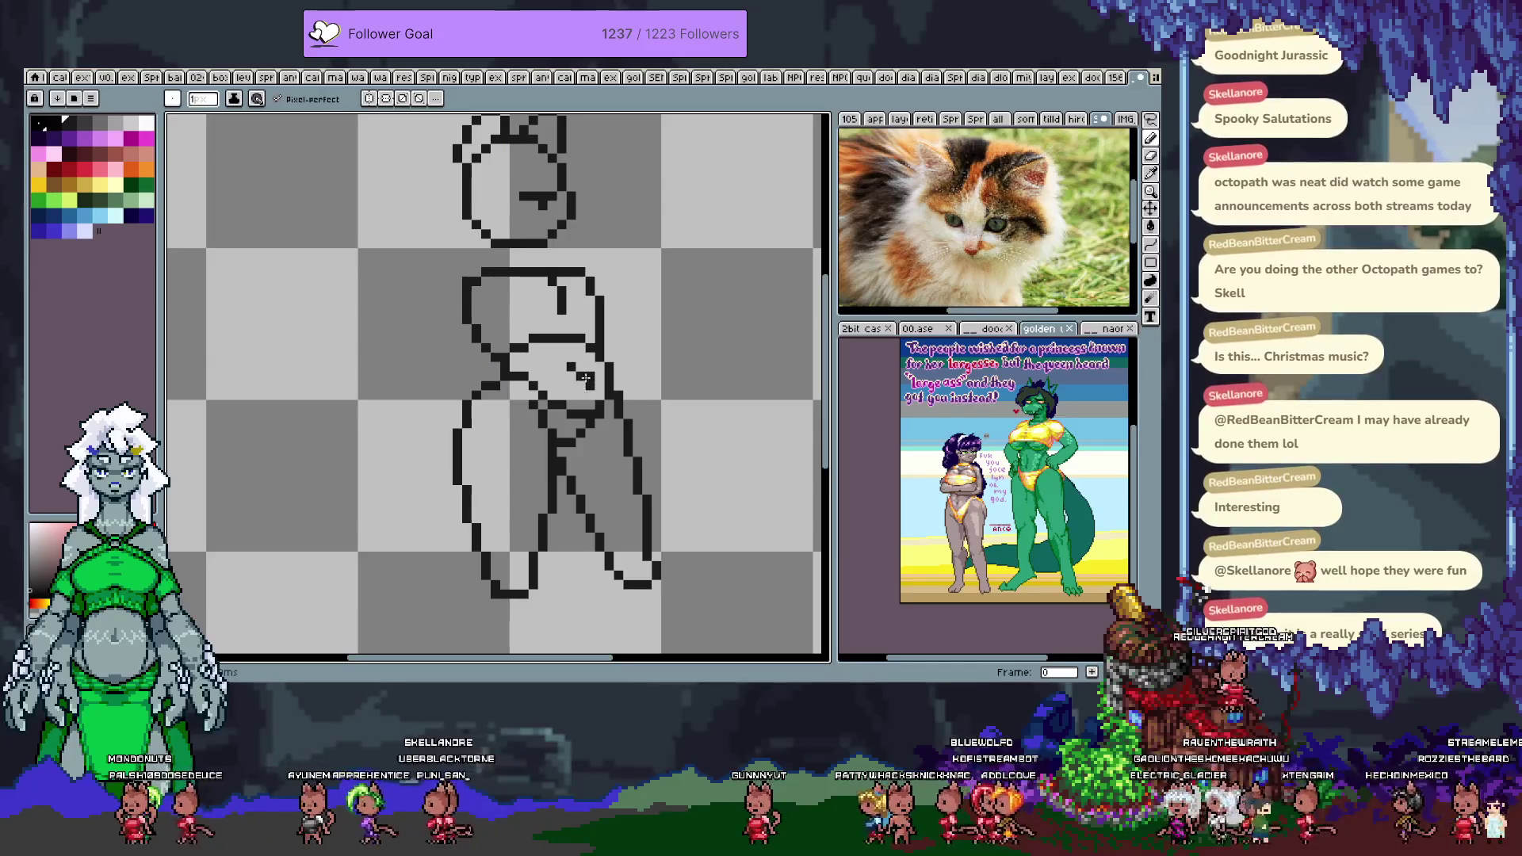
key(Right)
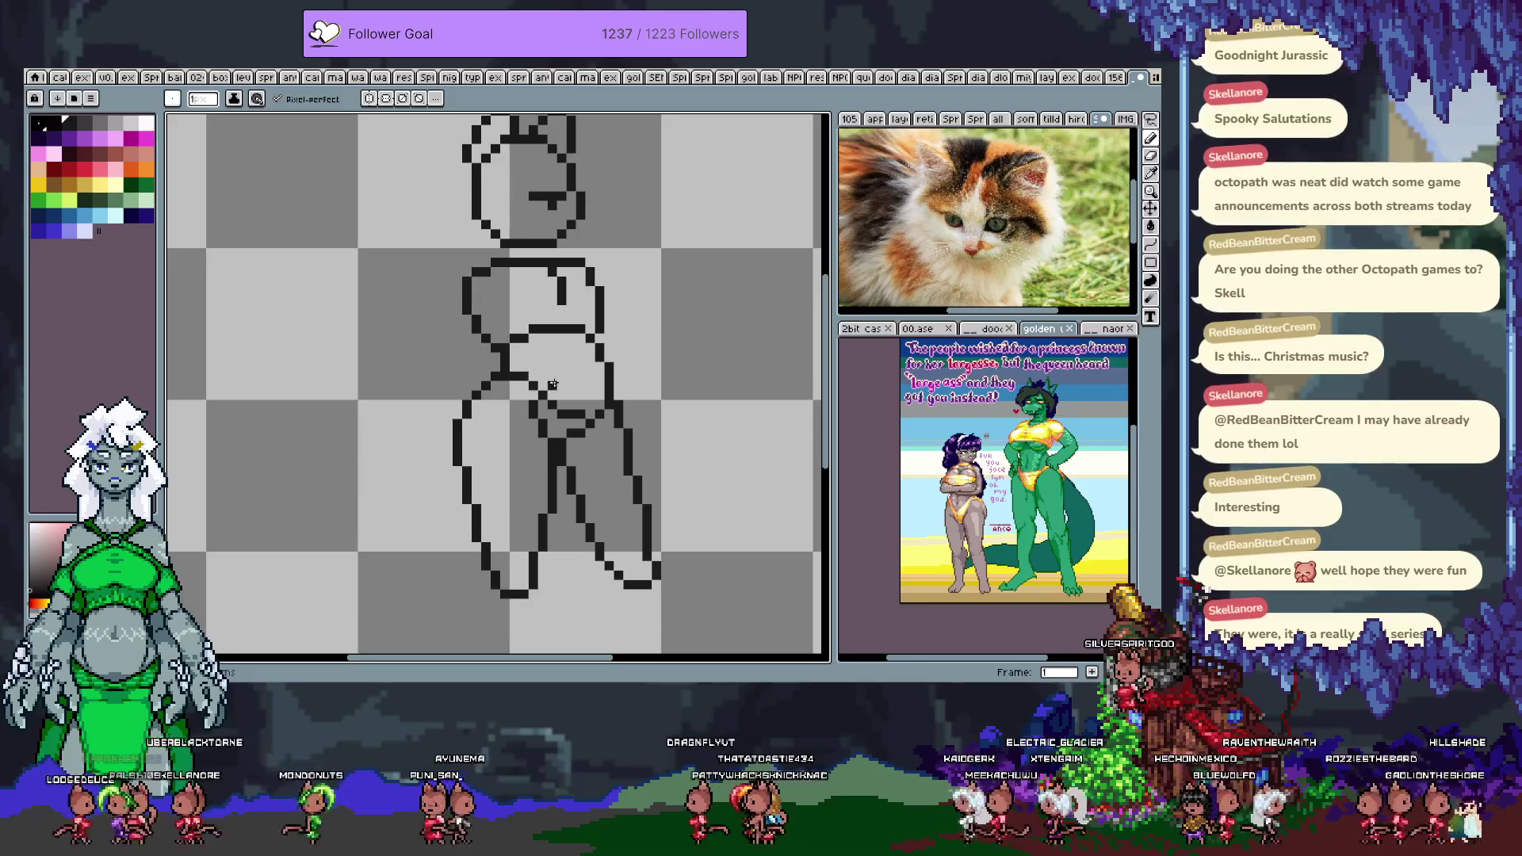
key(ctrl+z)
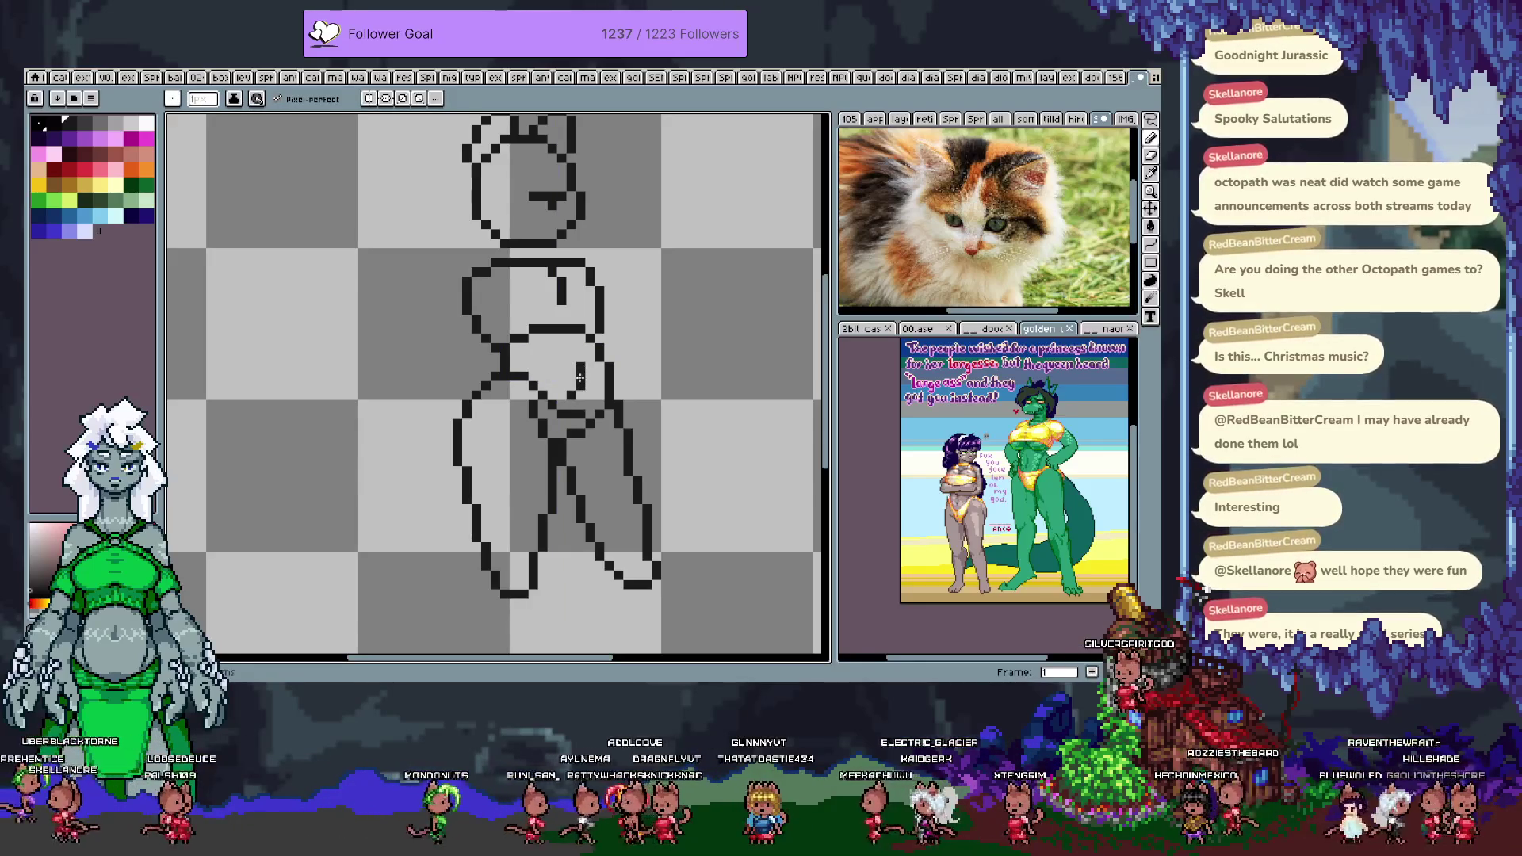
key(Right)
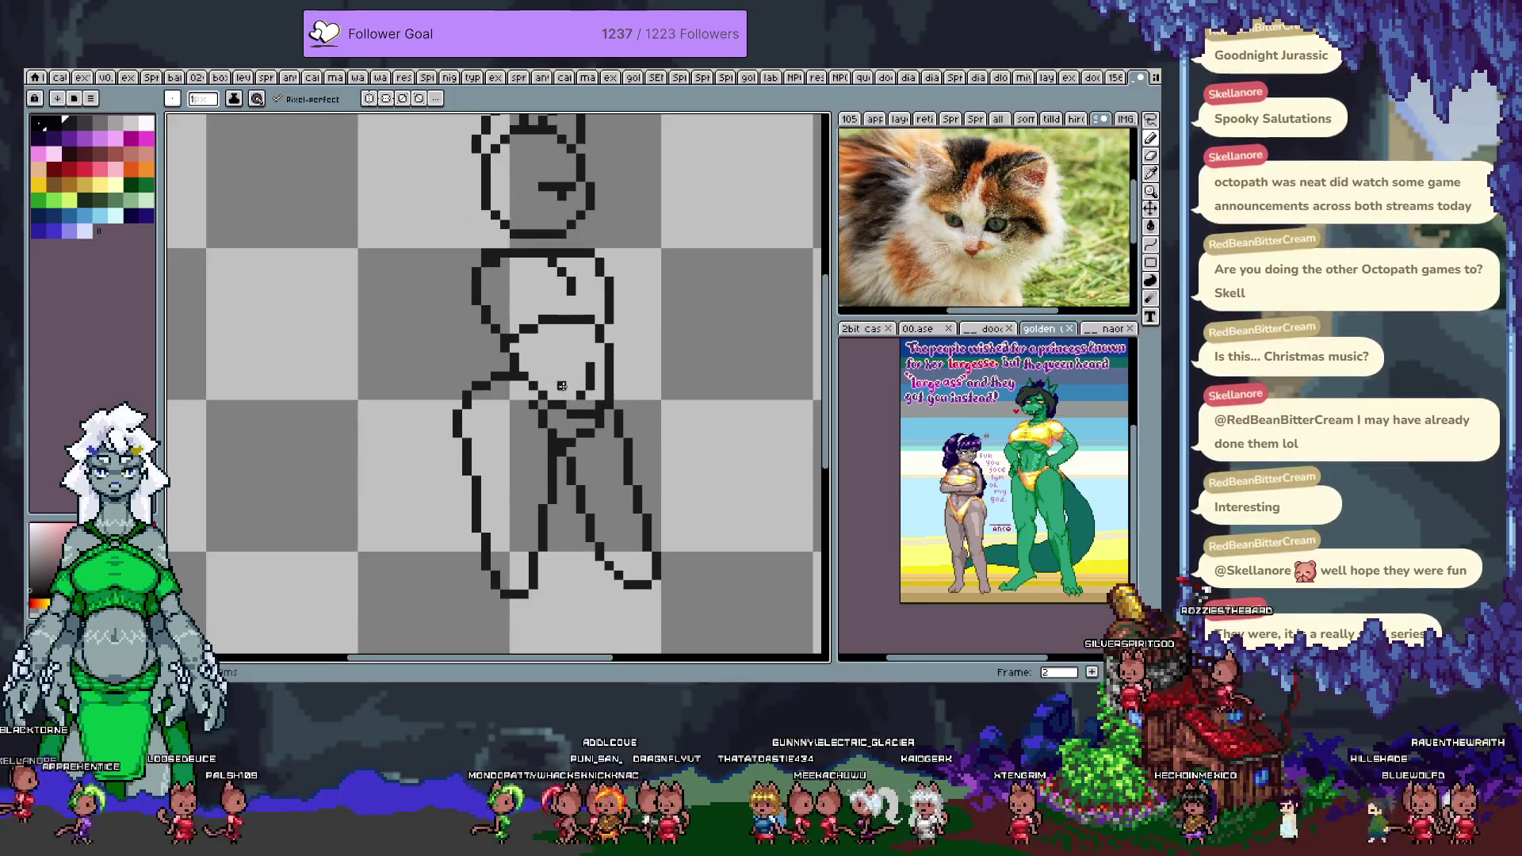
key(Right)
key(Right)
key(Right)
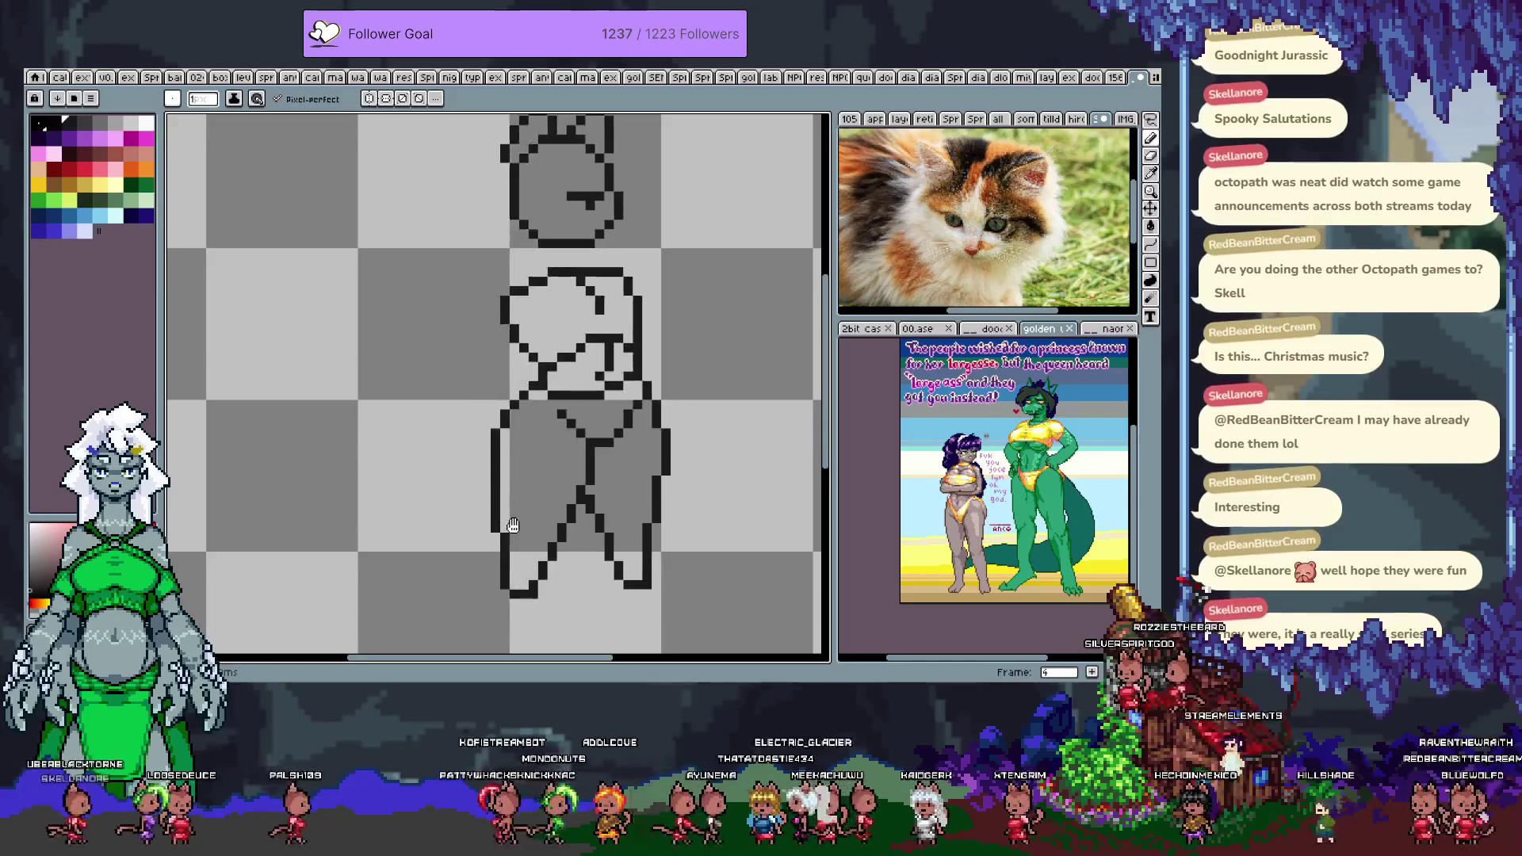
key(Left)
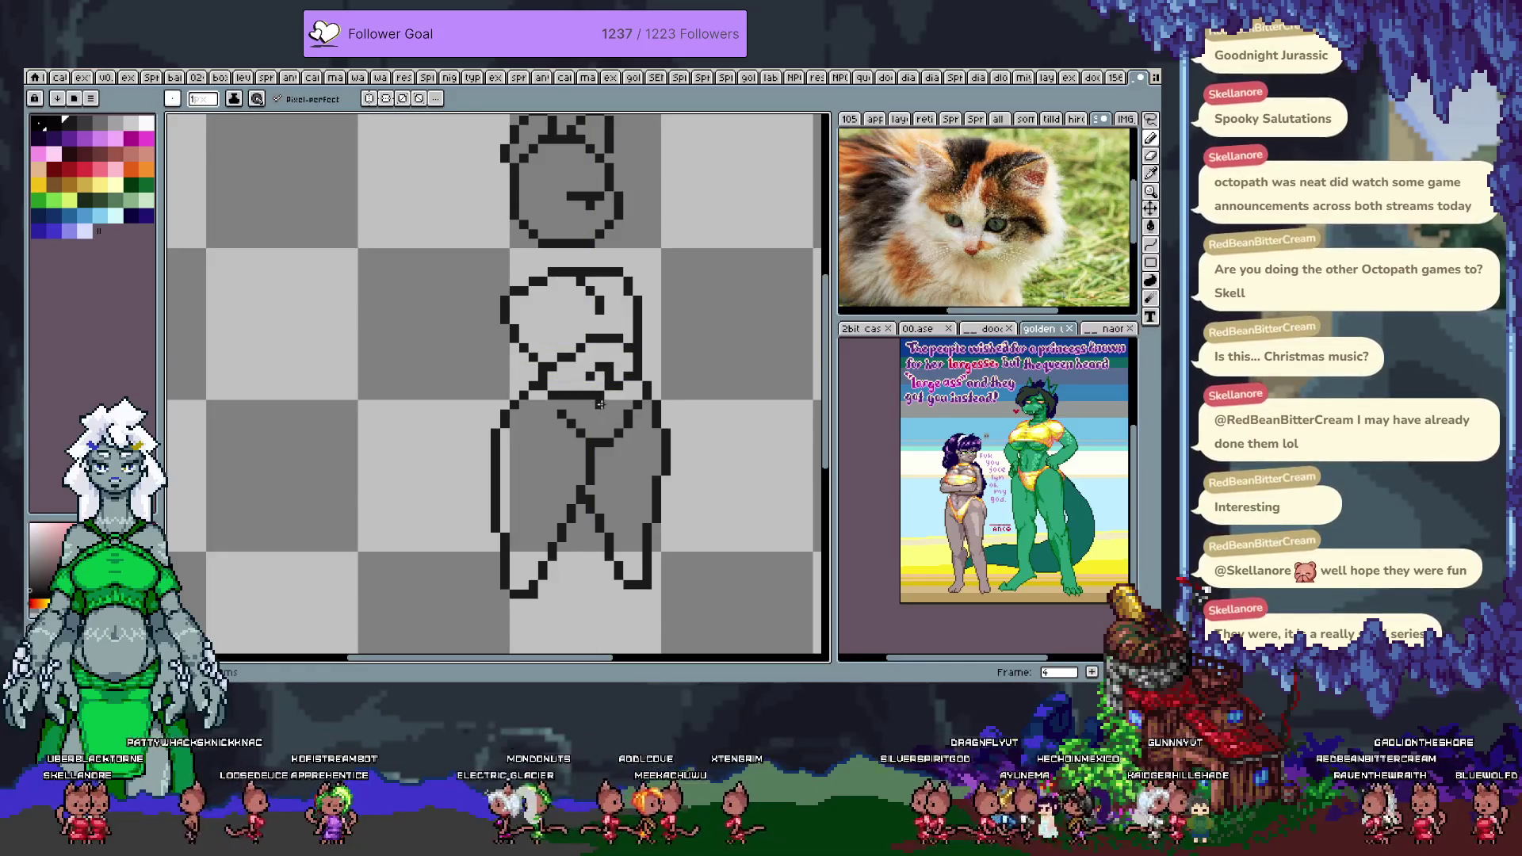
key(Right)
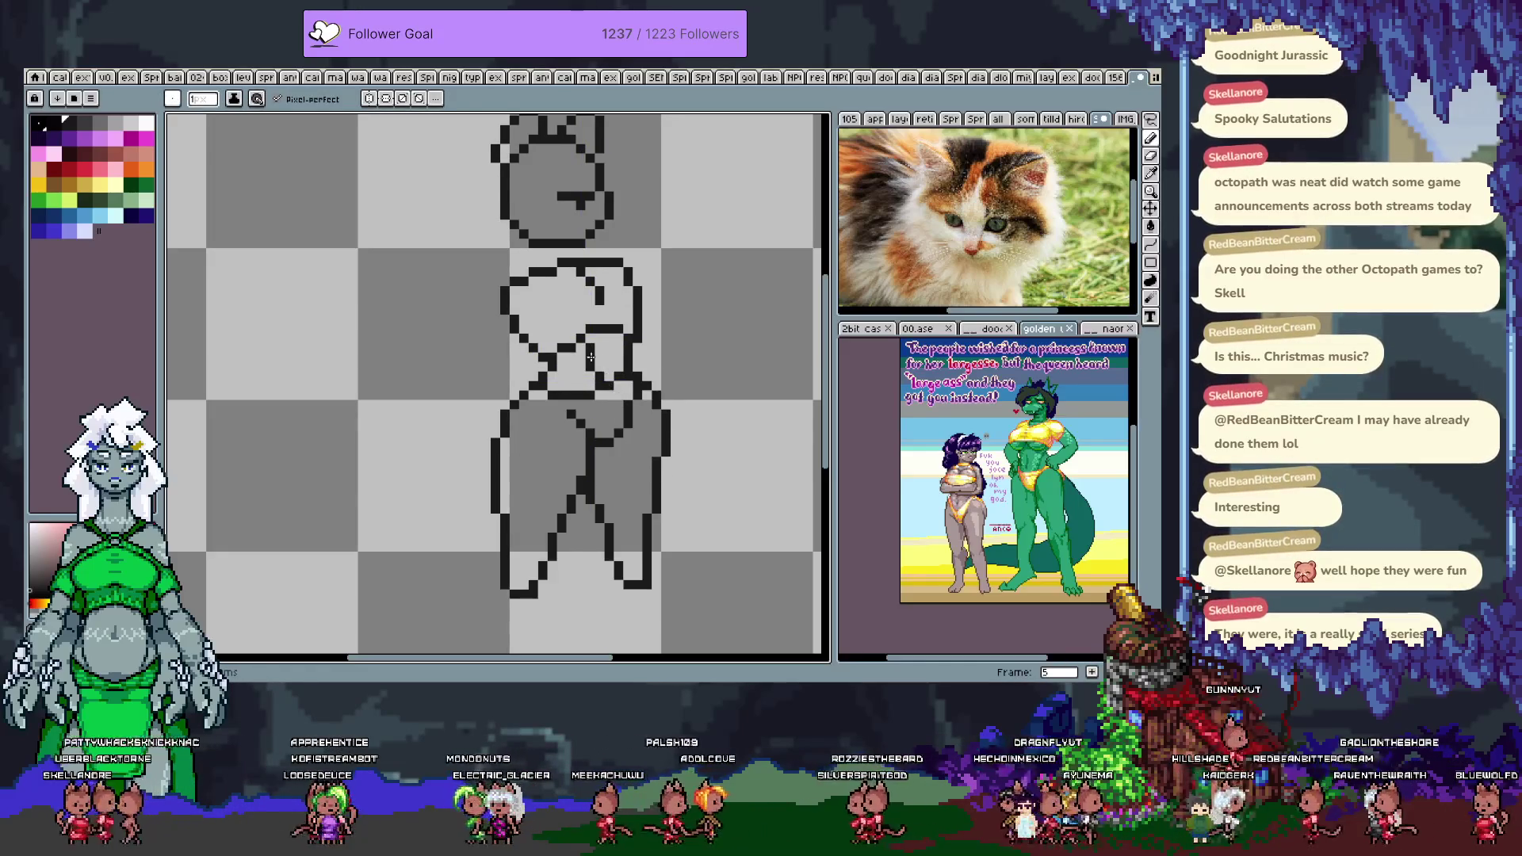
key(e)
key(b)
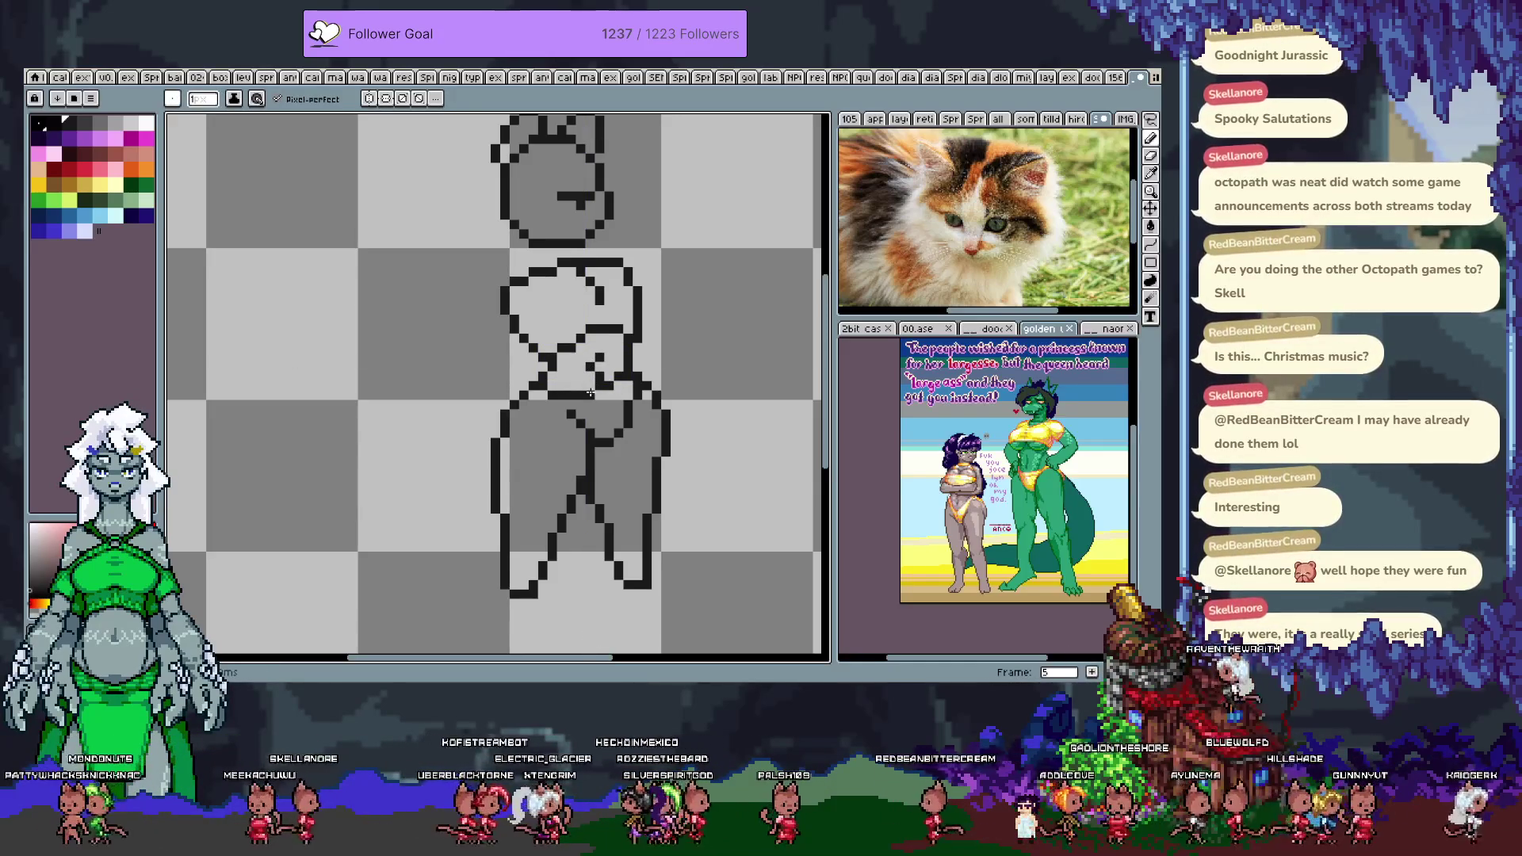
key(period)
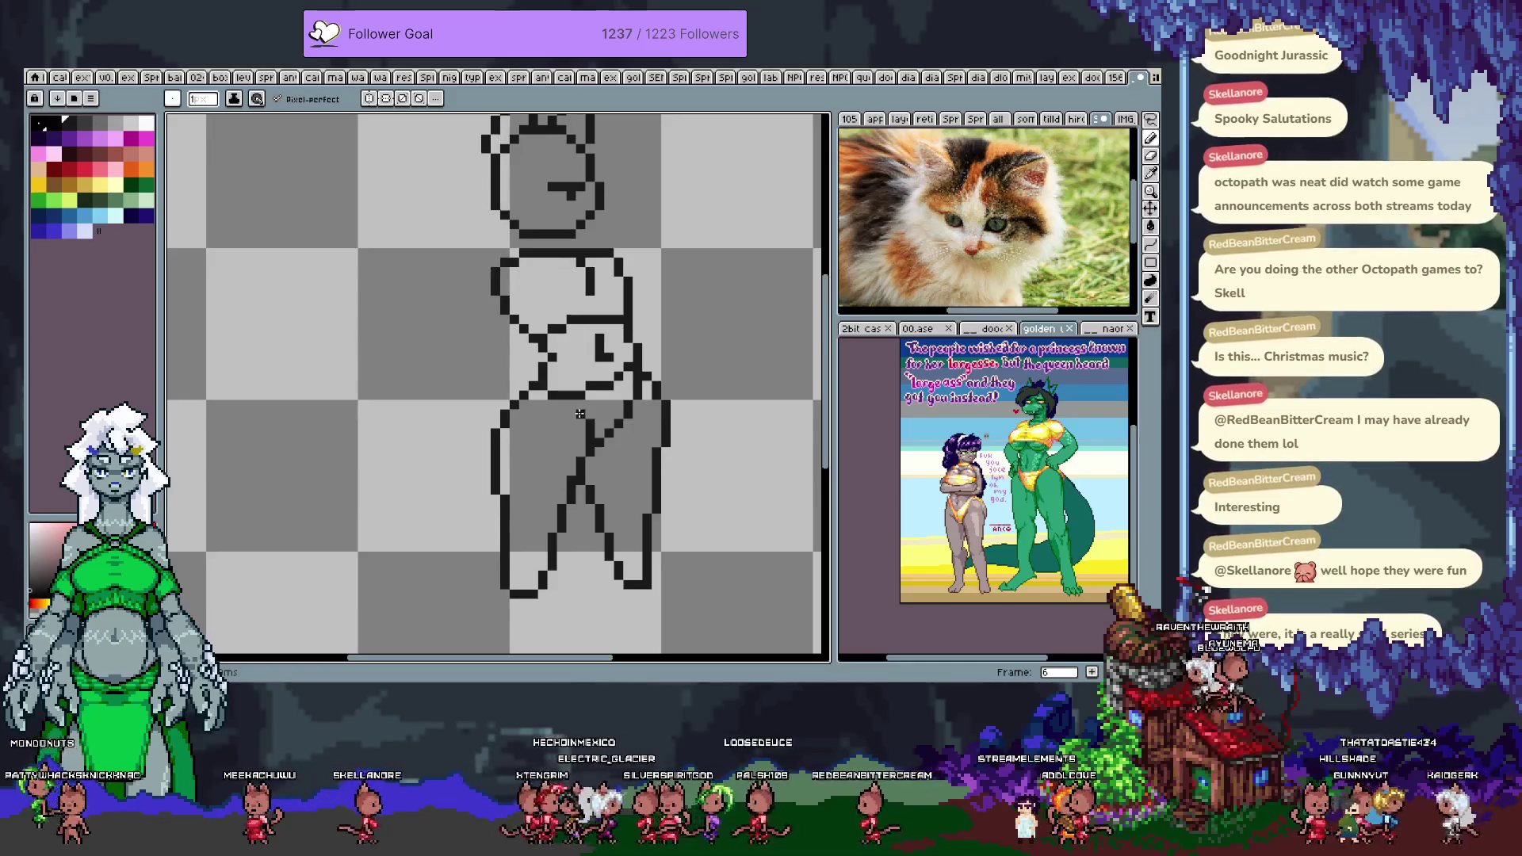
key(comma)
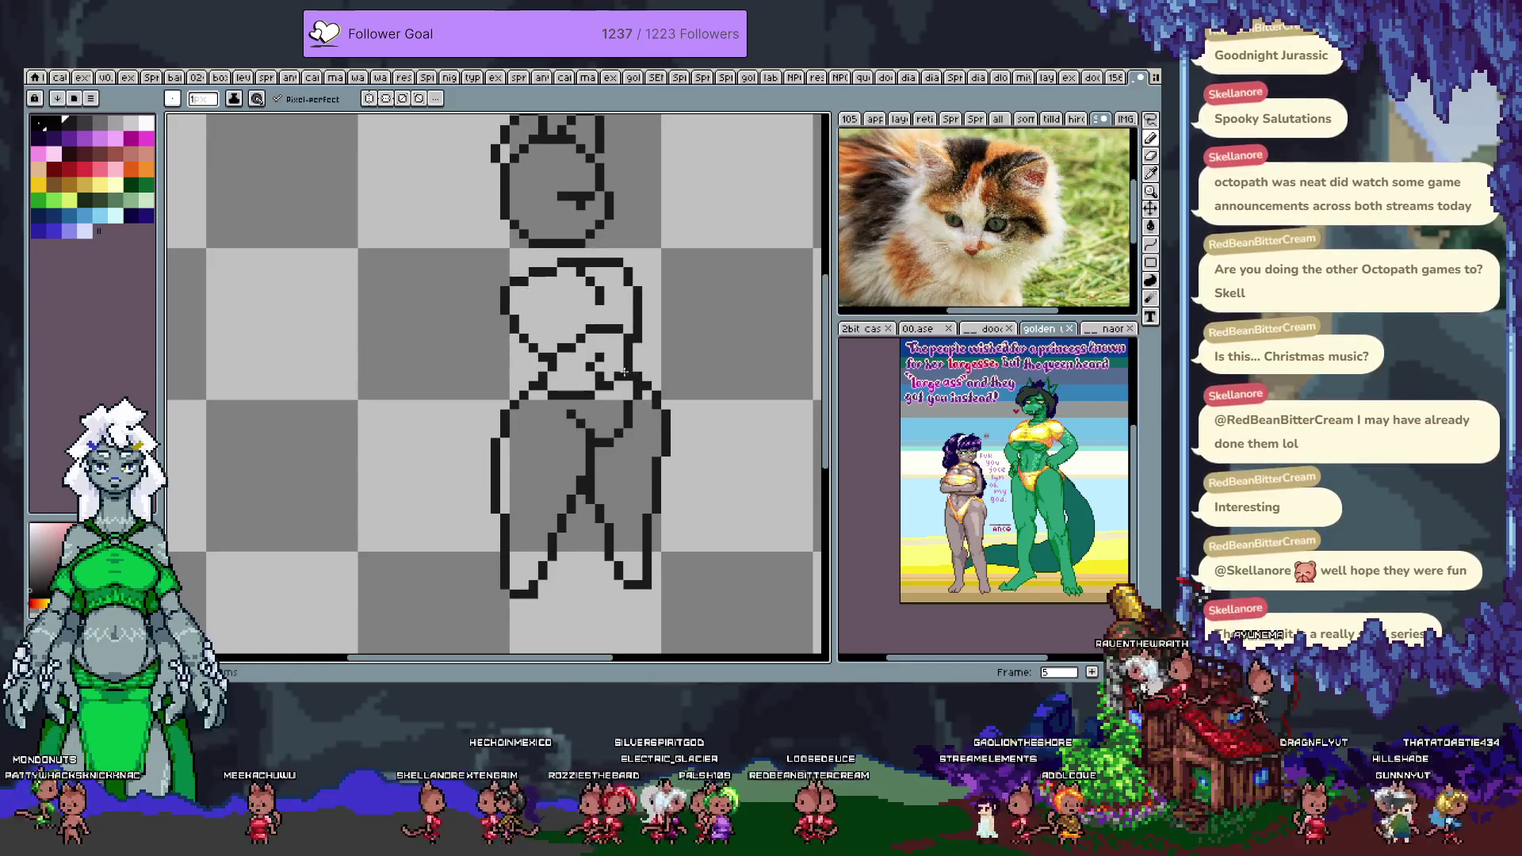
key(m)
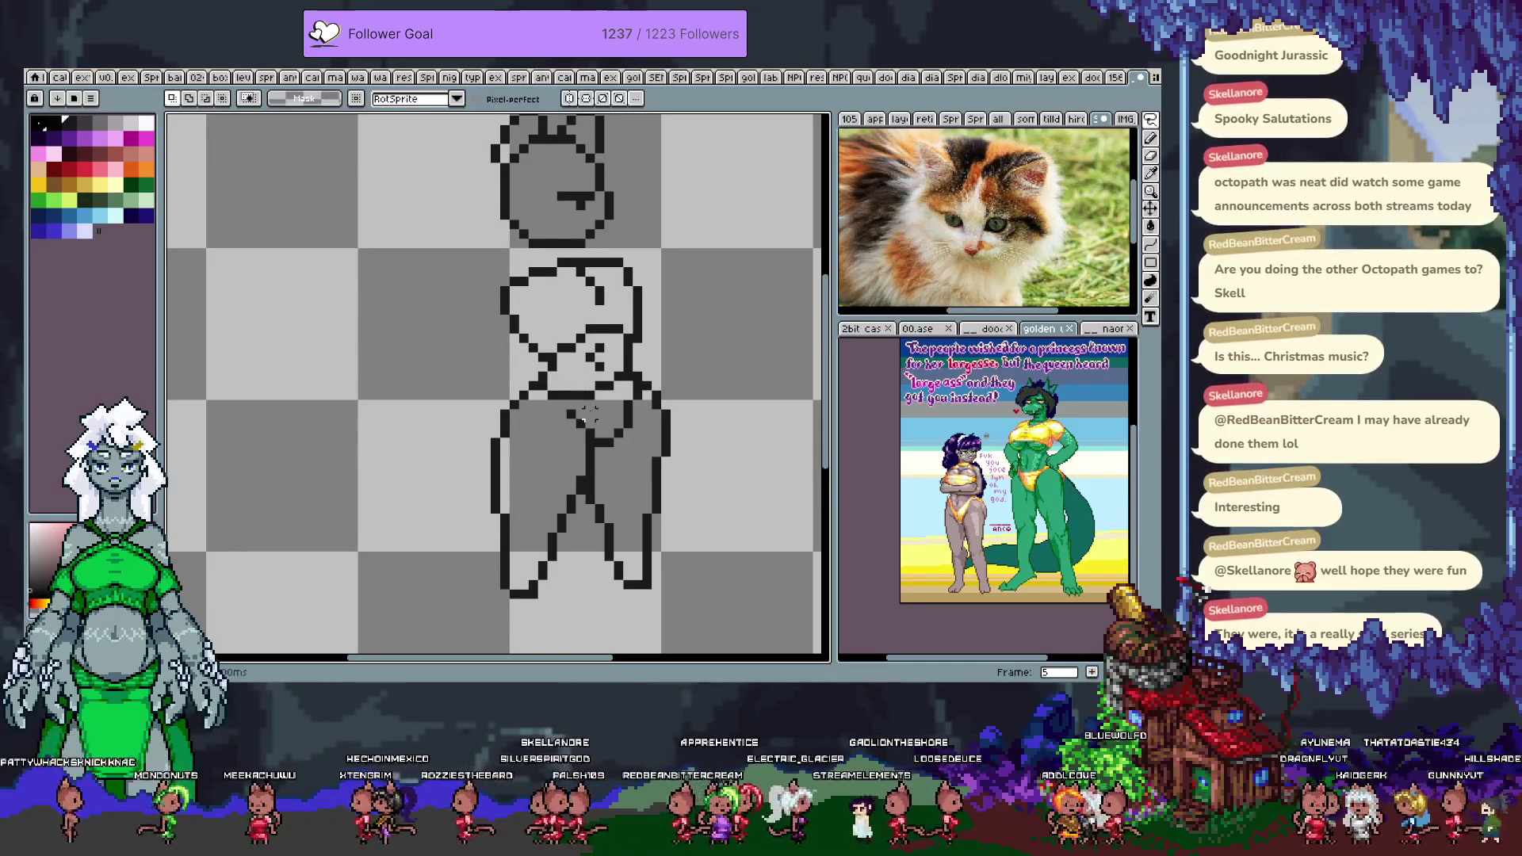
- Paint black lineart pixels on frame 2's chest and adjust the selected chest pixels
key(Return)
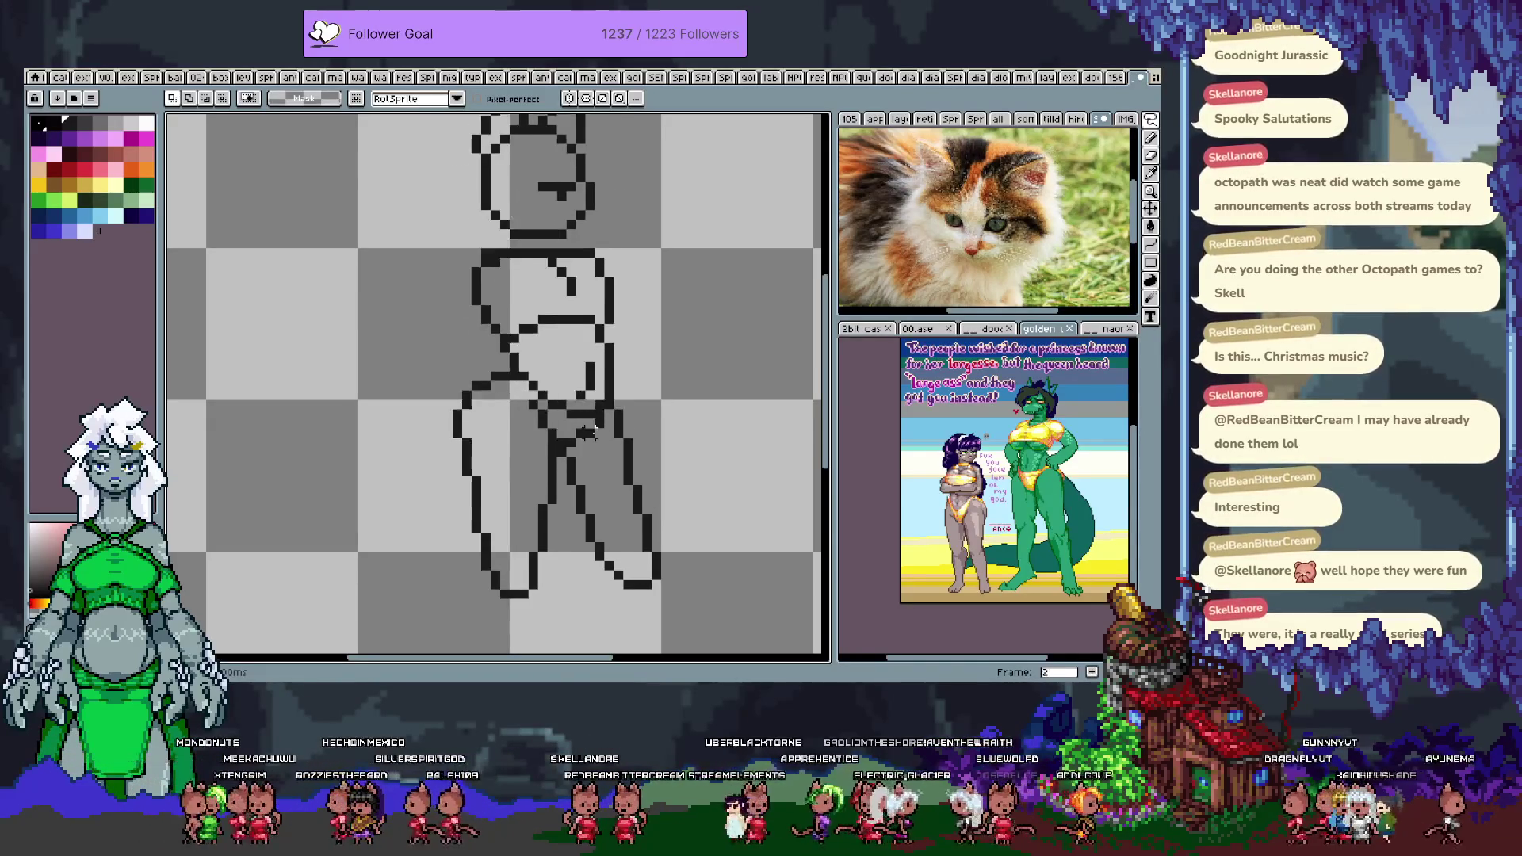
drag(614, 362, 586, 386)
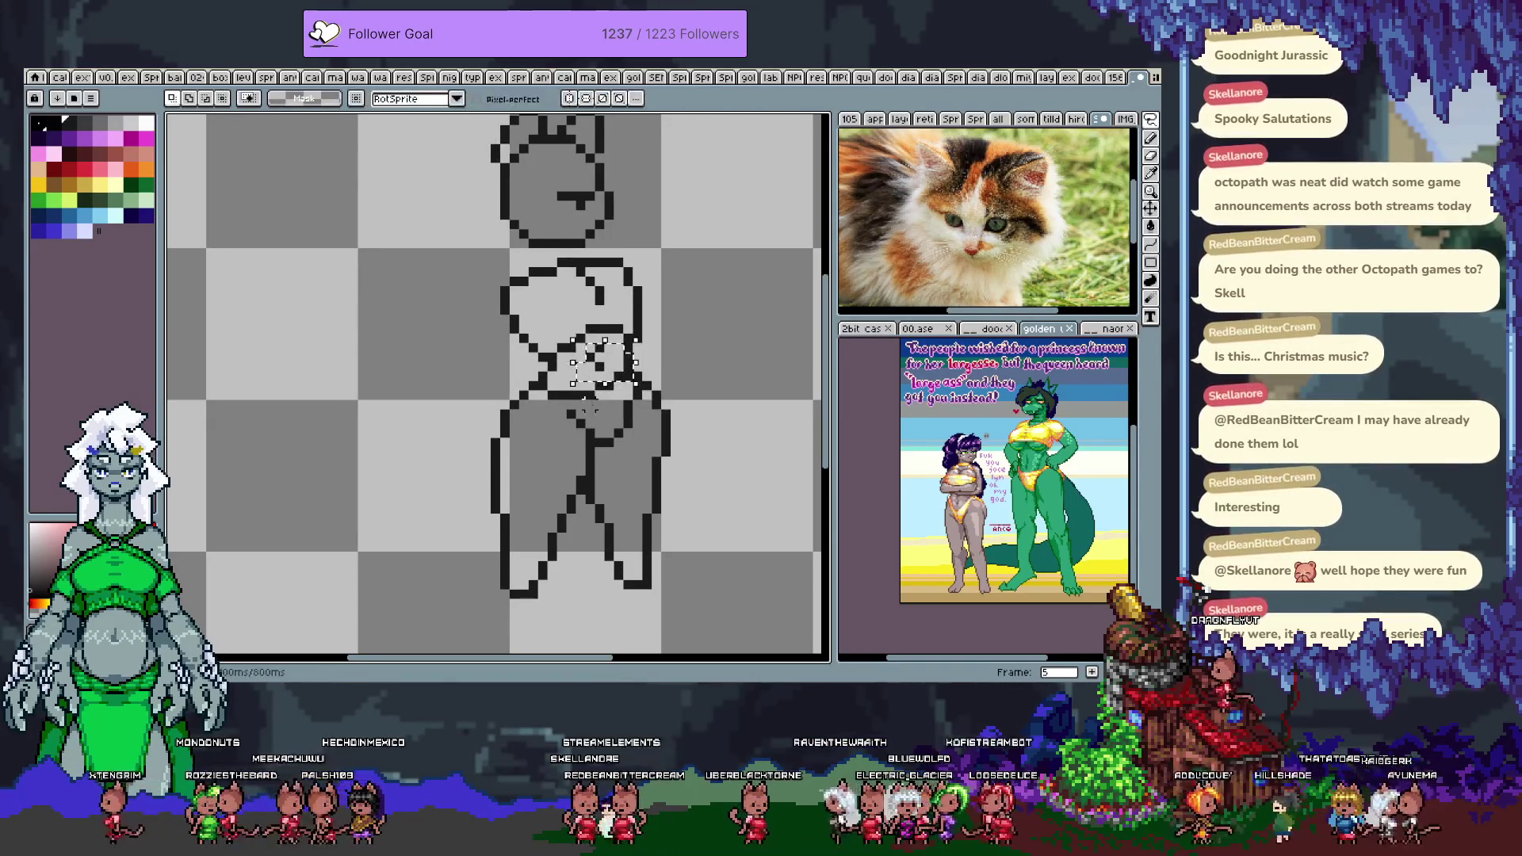
click(609, 373)
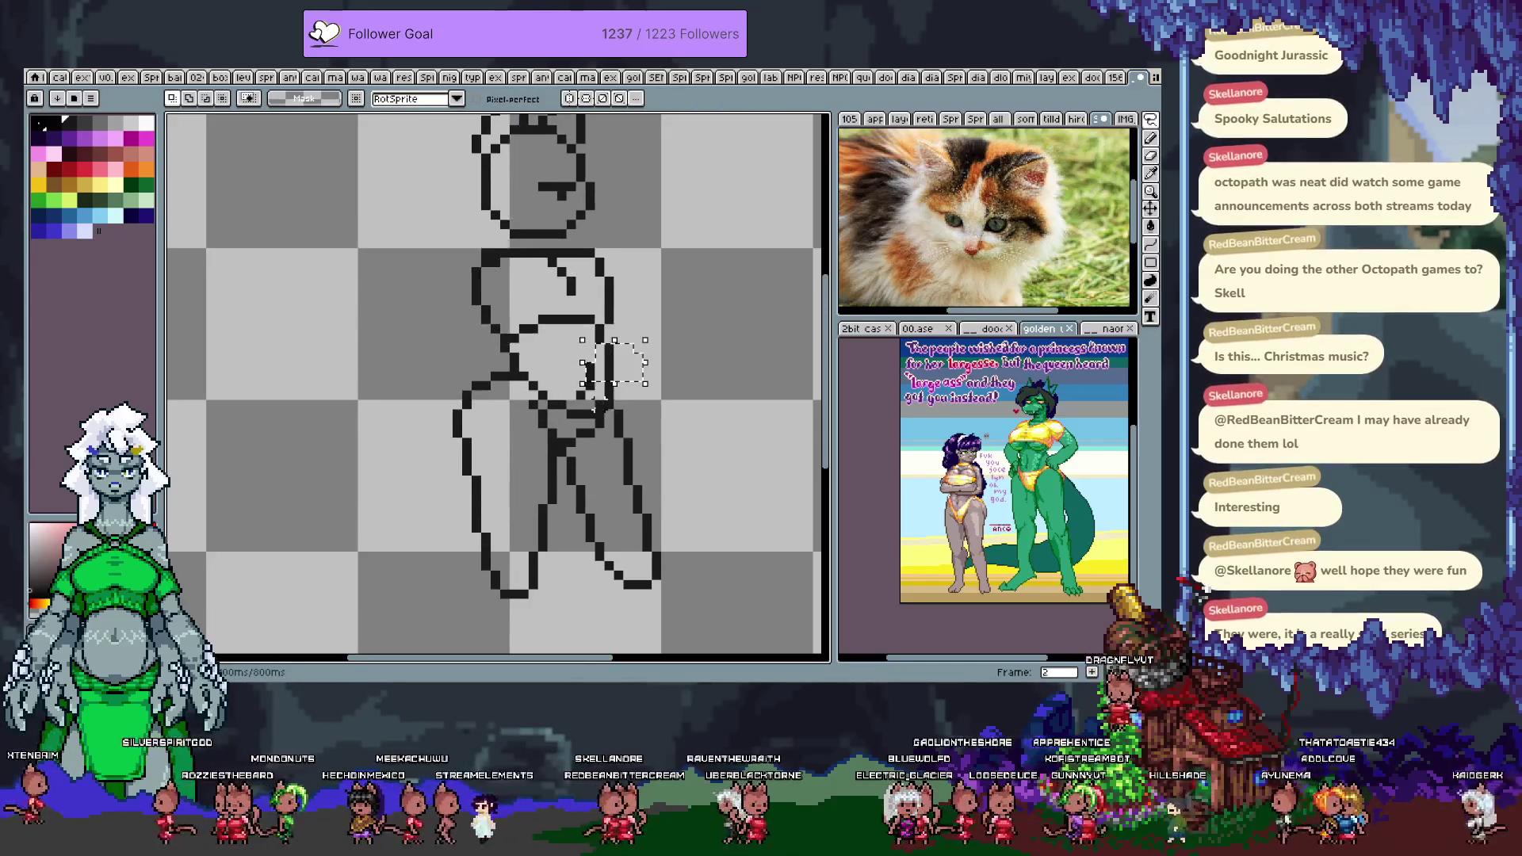
- Preview the animation playback, save the file, and show the timeline
key(ctrl+d)
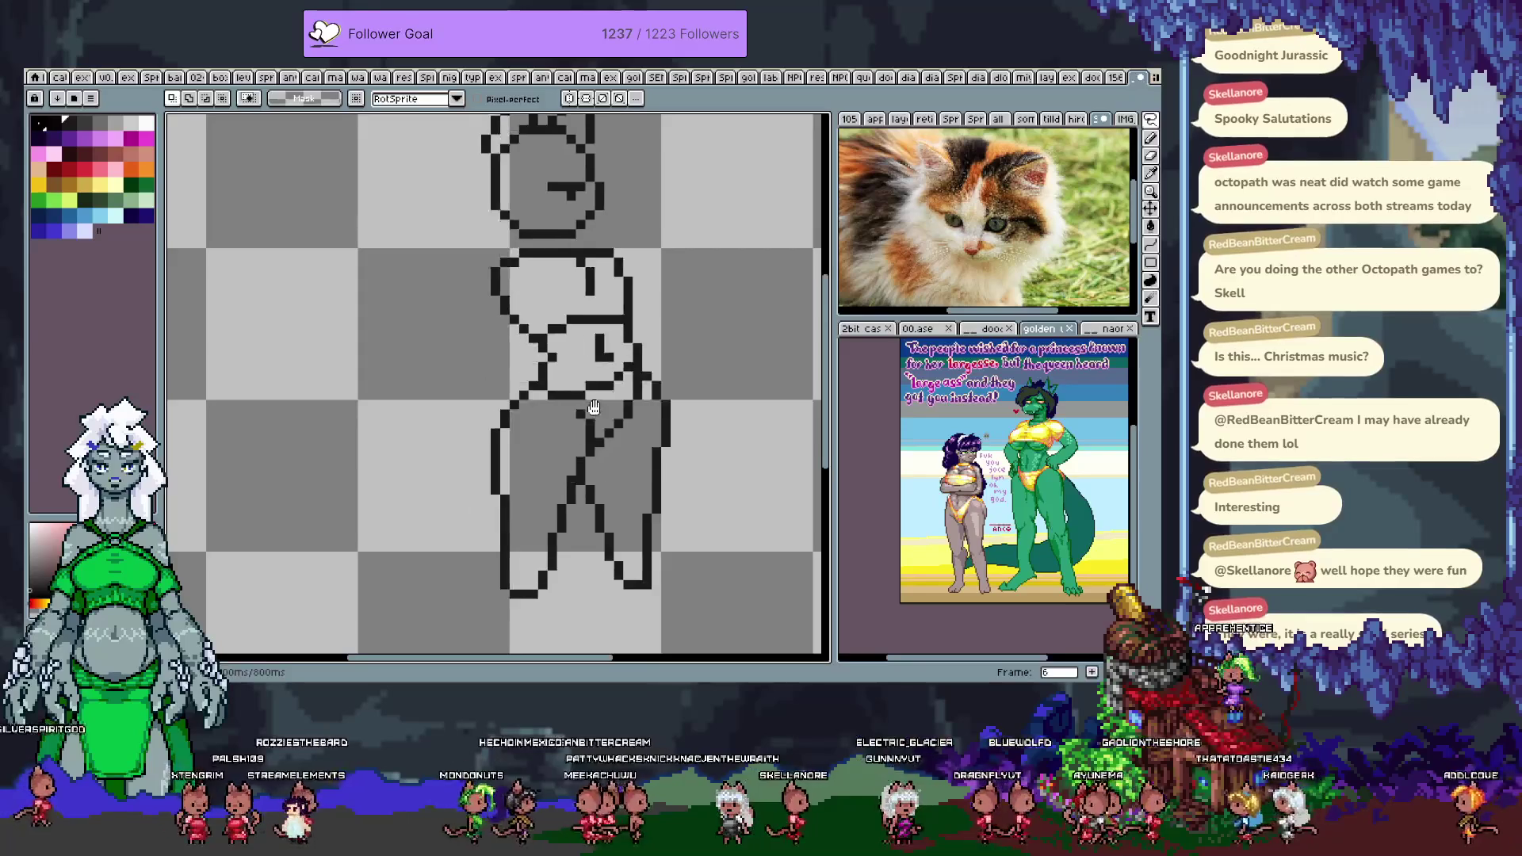
key(ctrl+s)
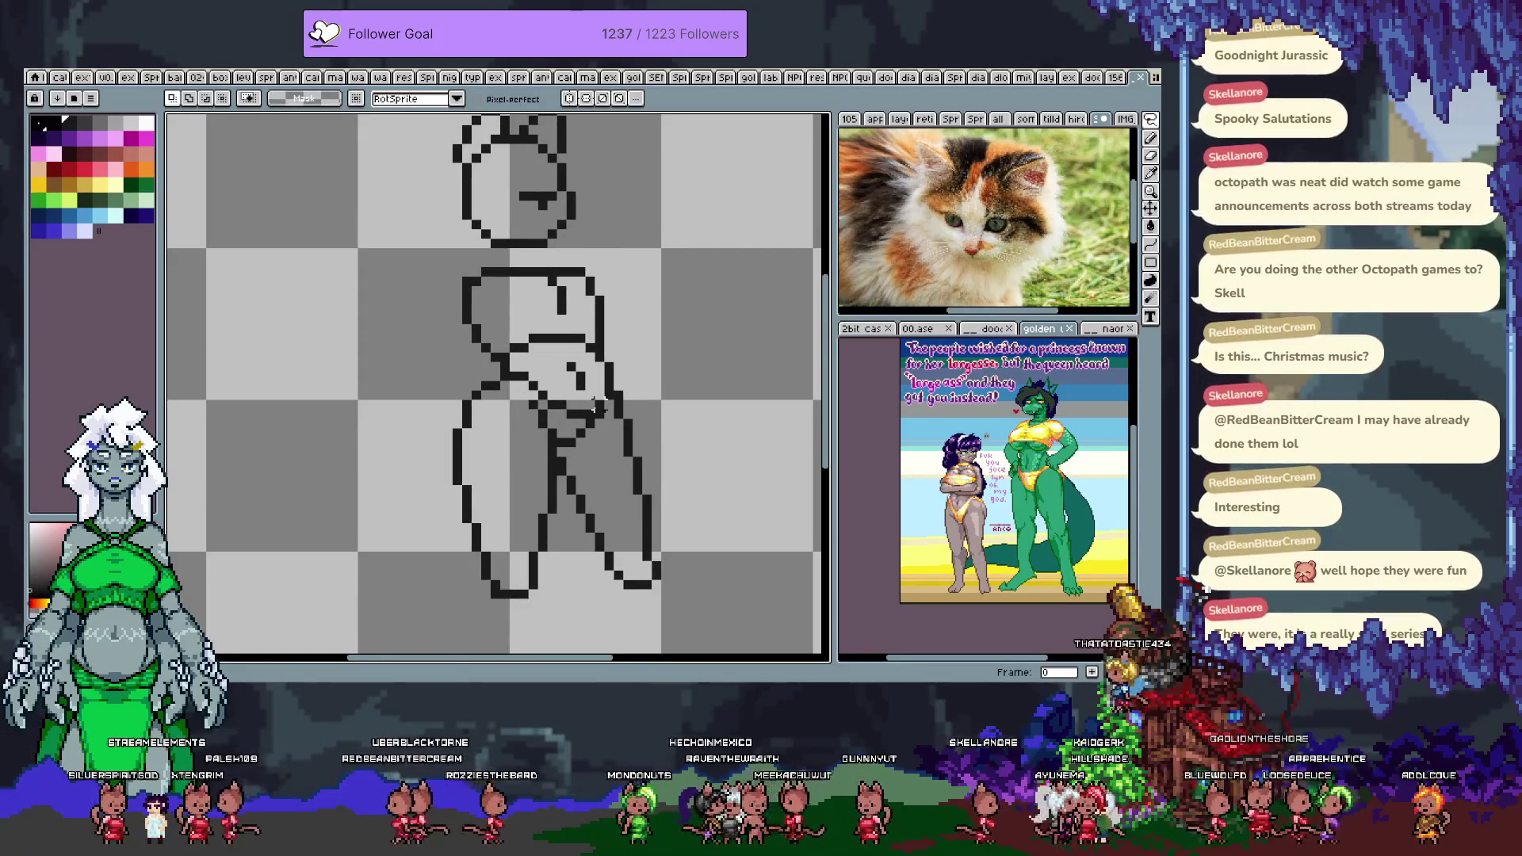
key(Tab)
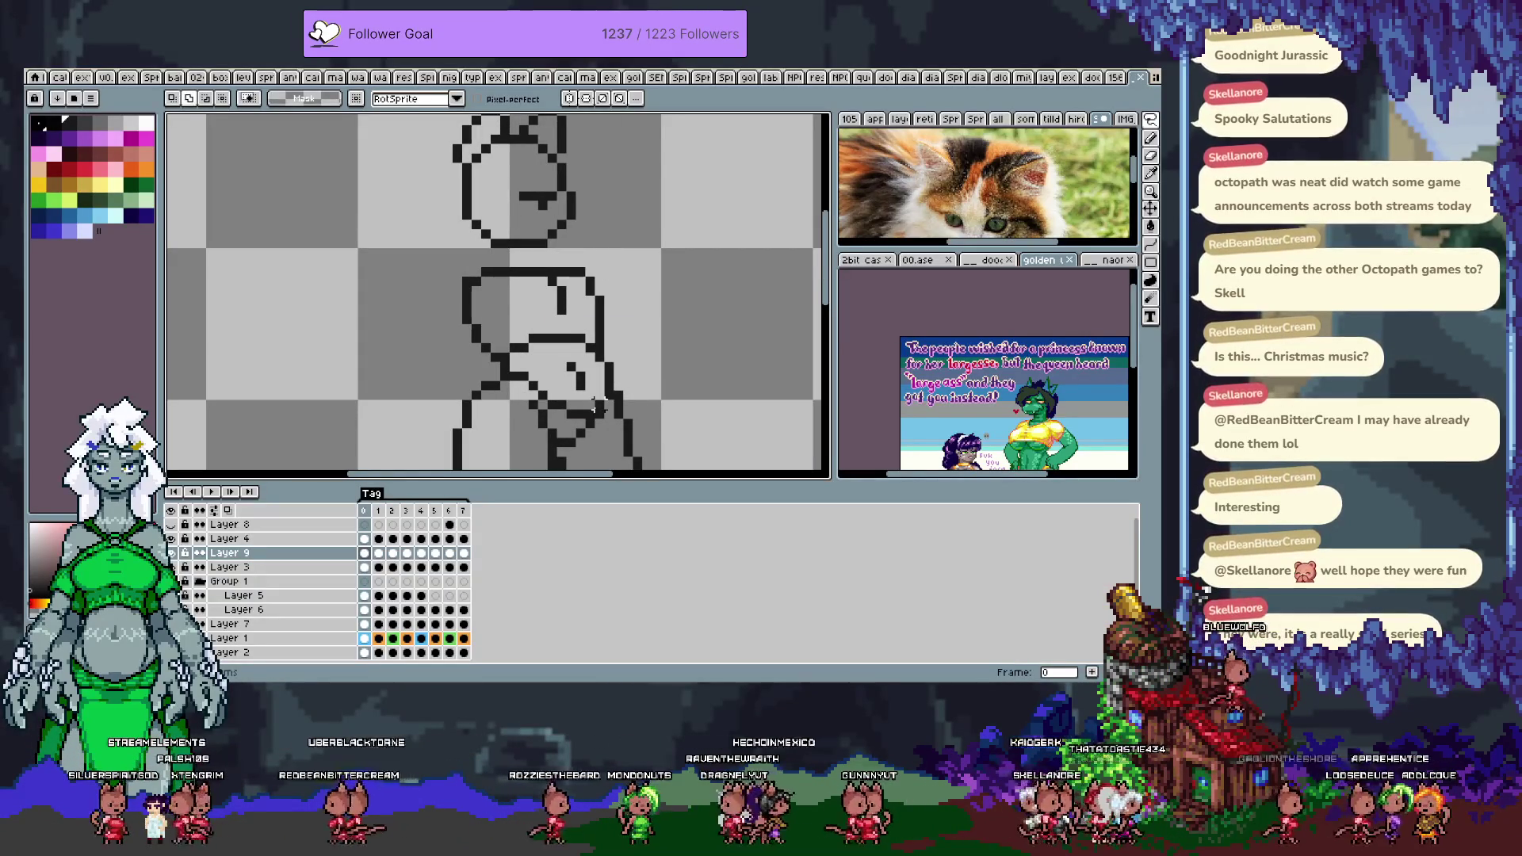
- Pick dark blue and draw the swimsuit bottom's left and right hip edges on frame 3
key(Tab)
click(53, 230)
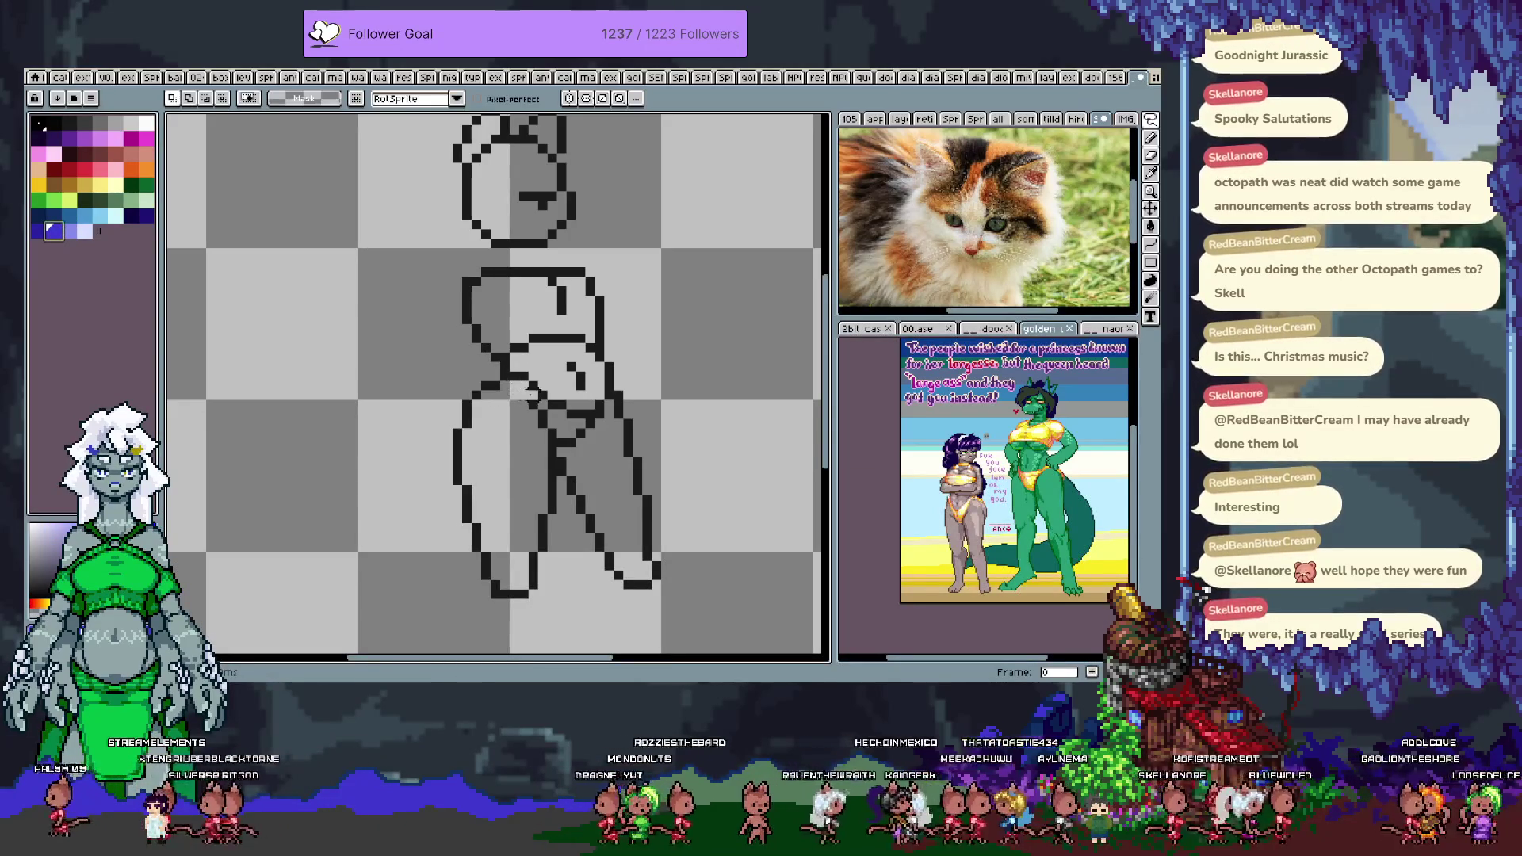
key(b)
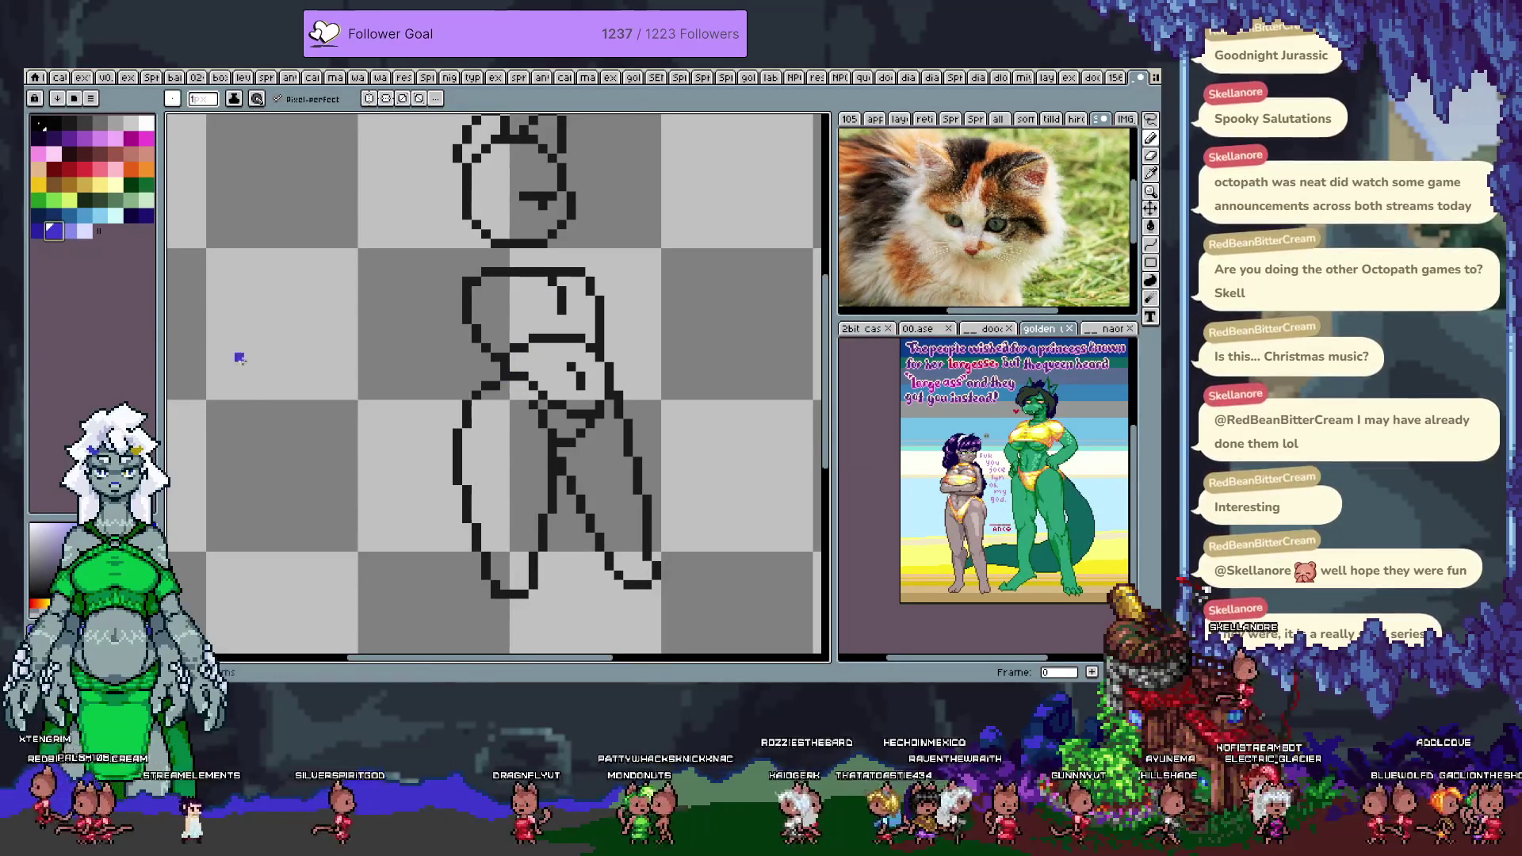
click(38, 230)
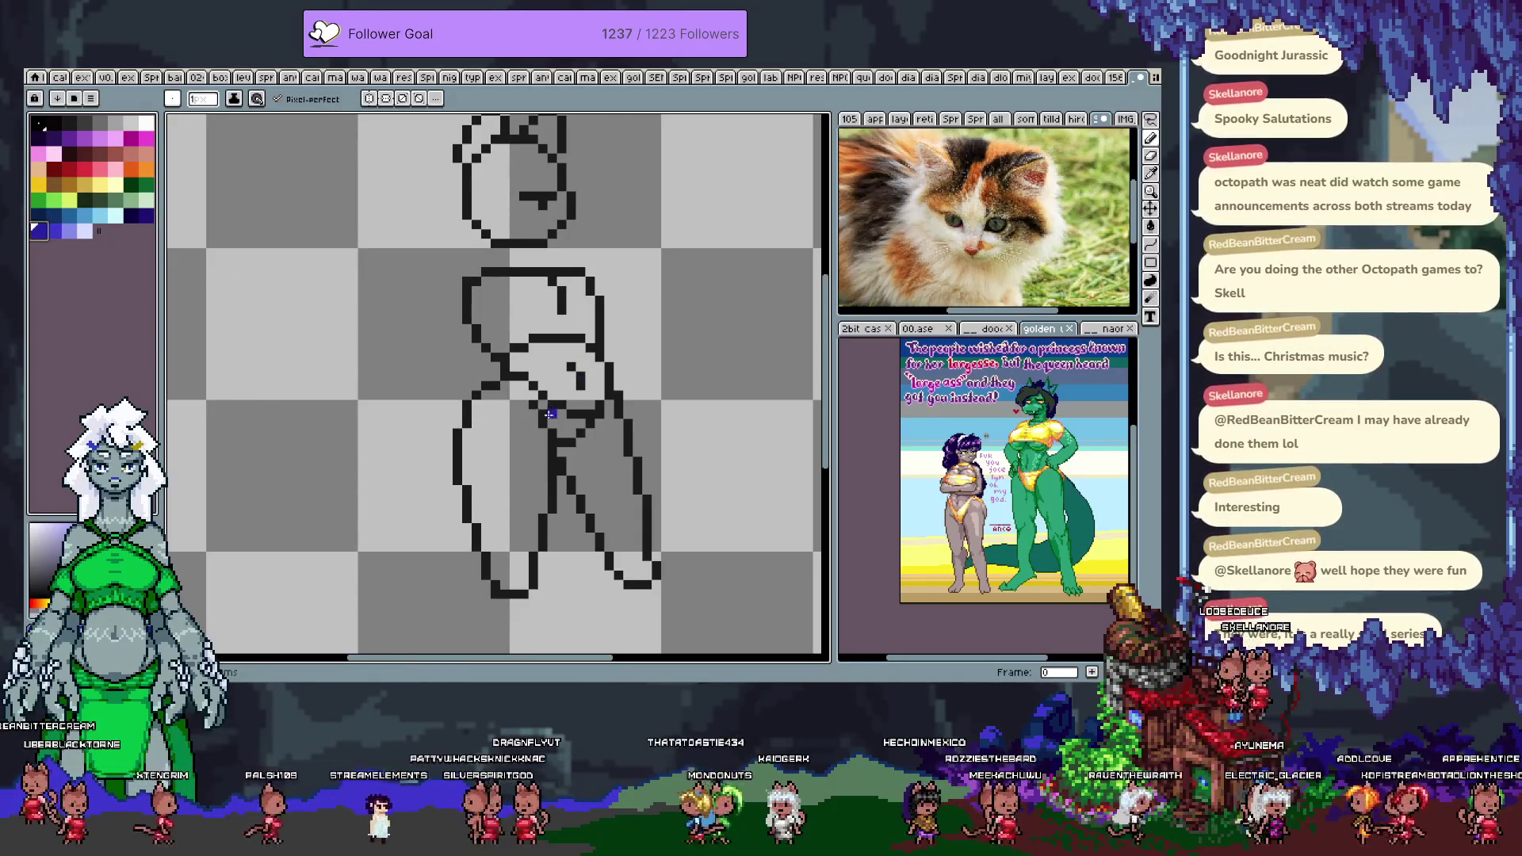
key(period)
key(period)
key(period)
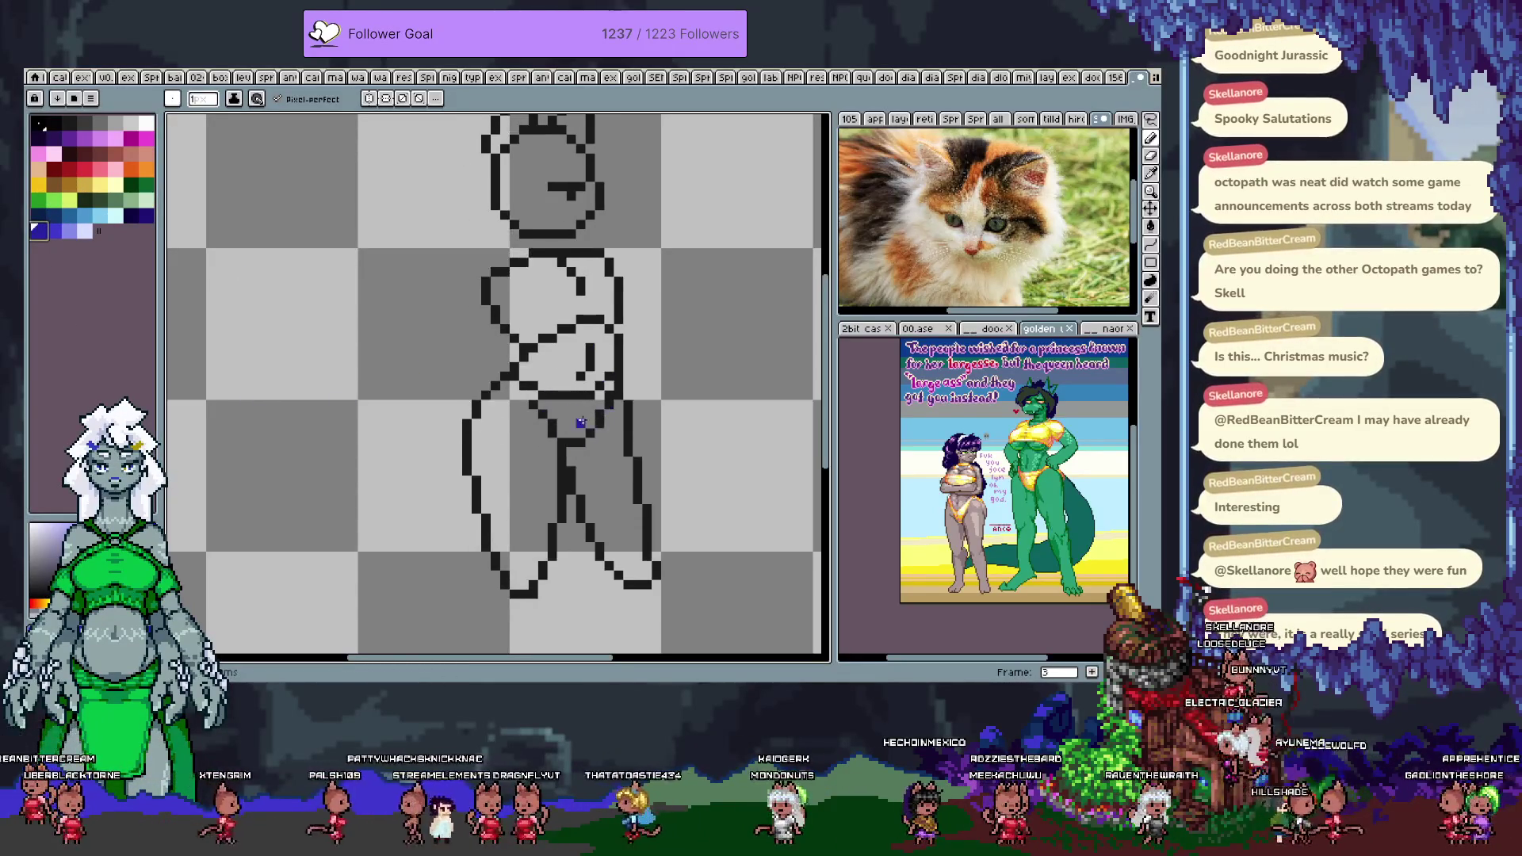
drag(541, 394, 523, 453)
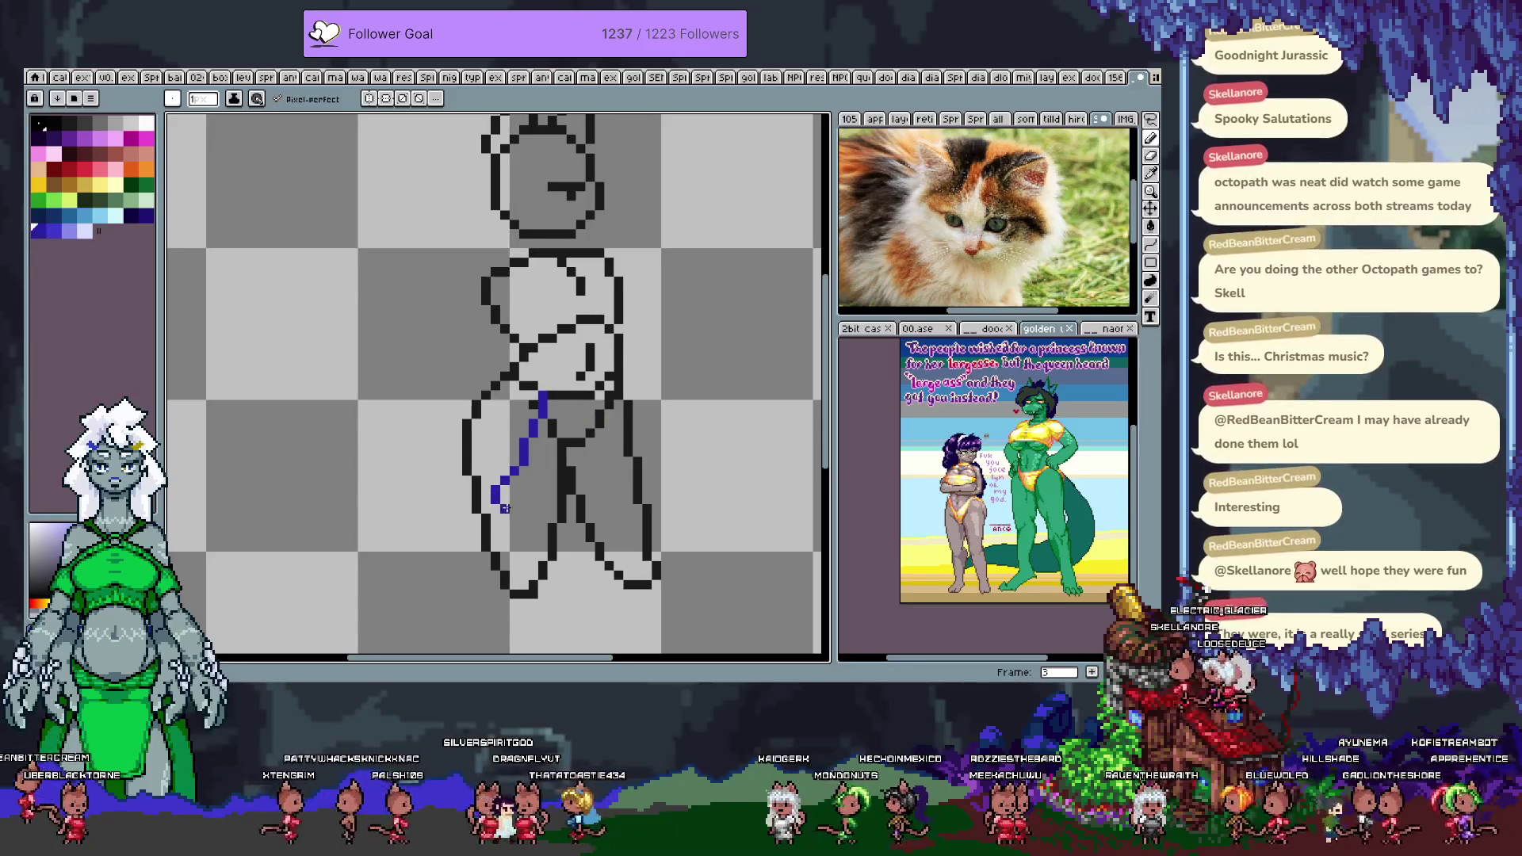
drag(544, 517, 601, 392)
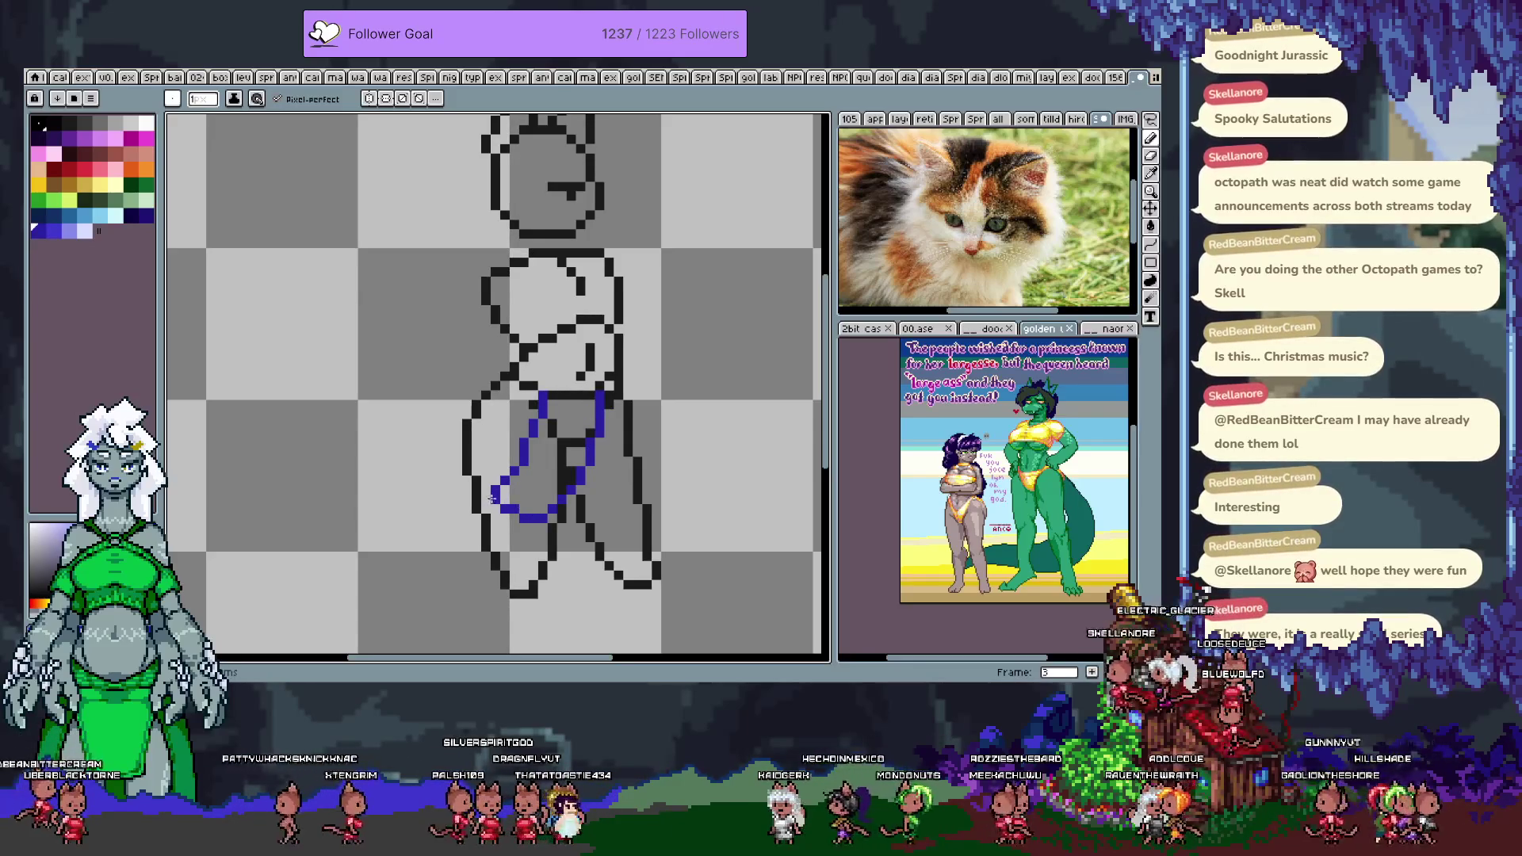
key(period)
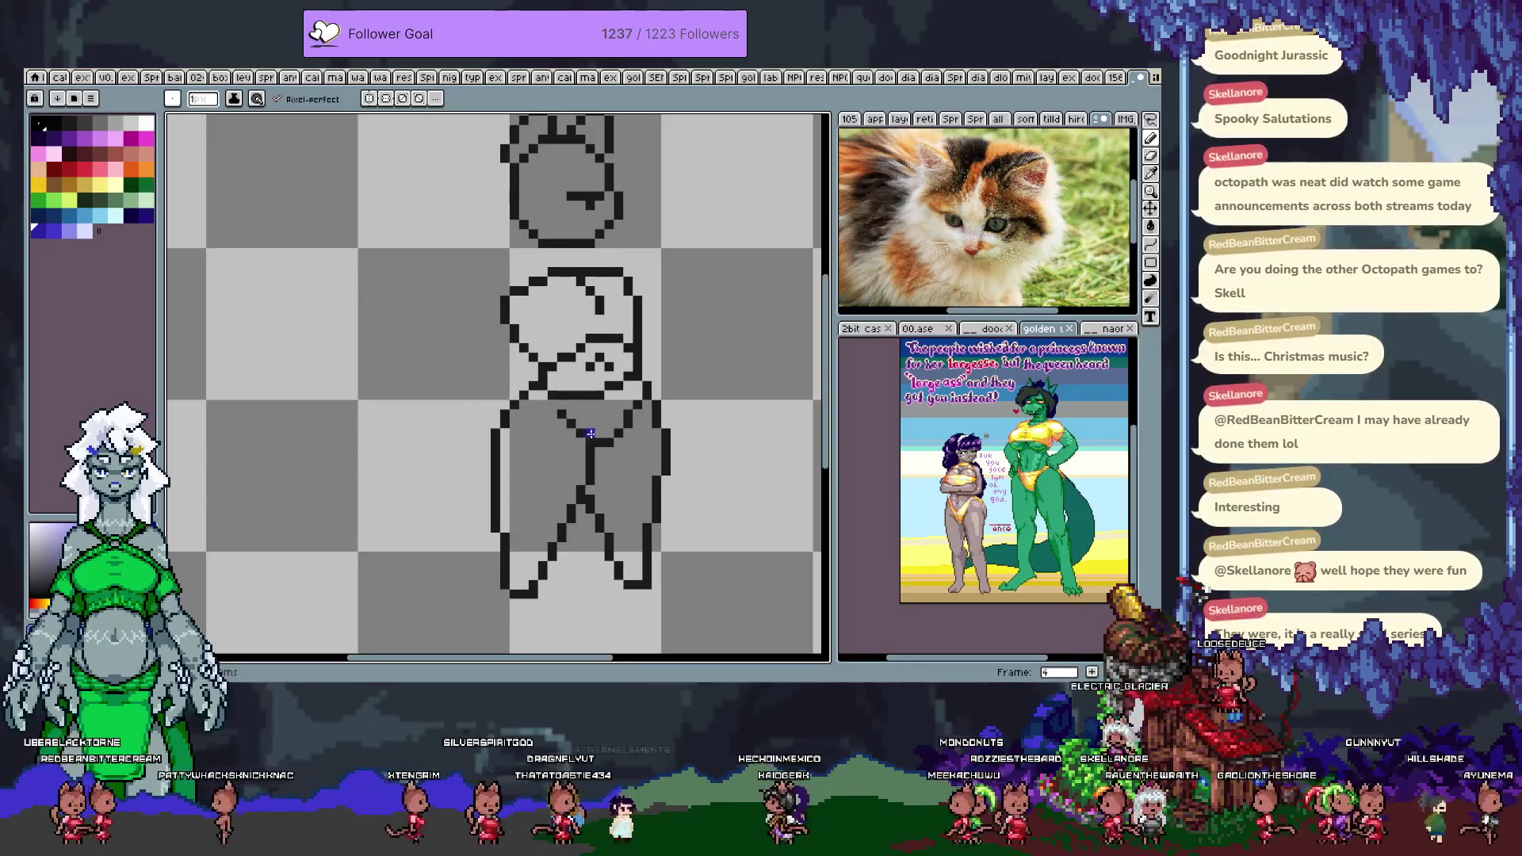
key(Tab)
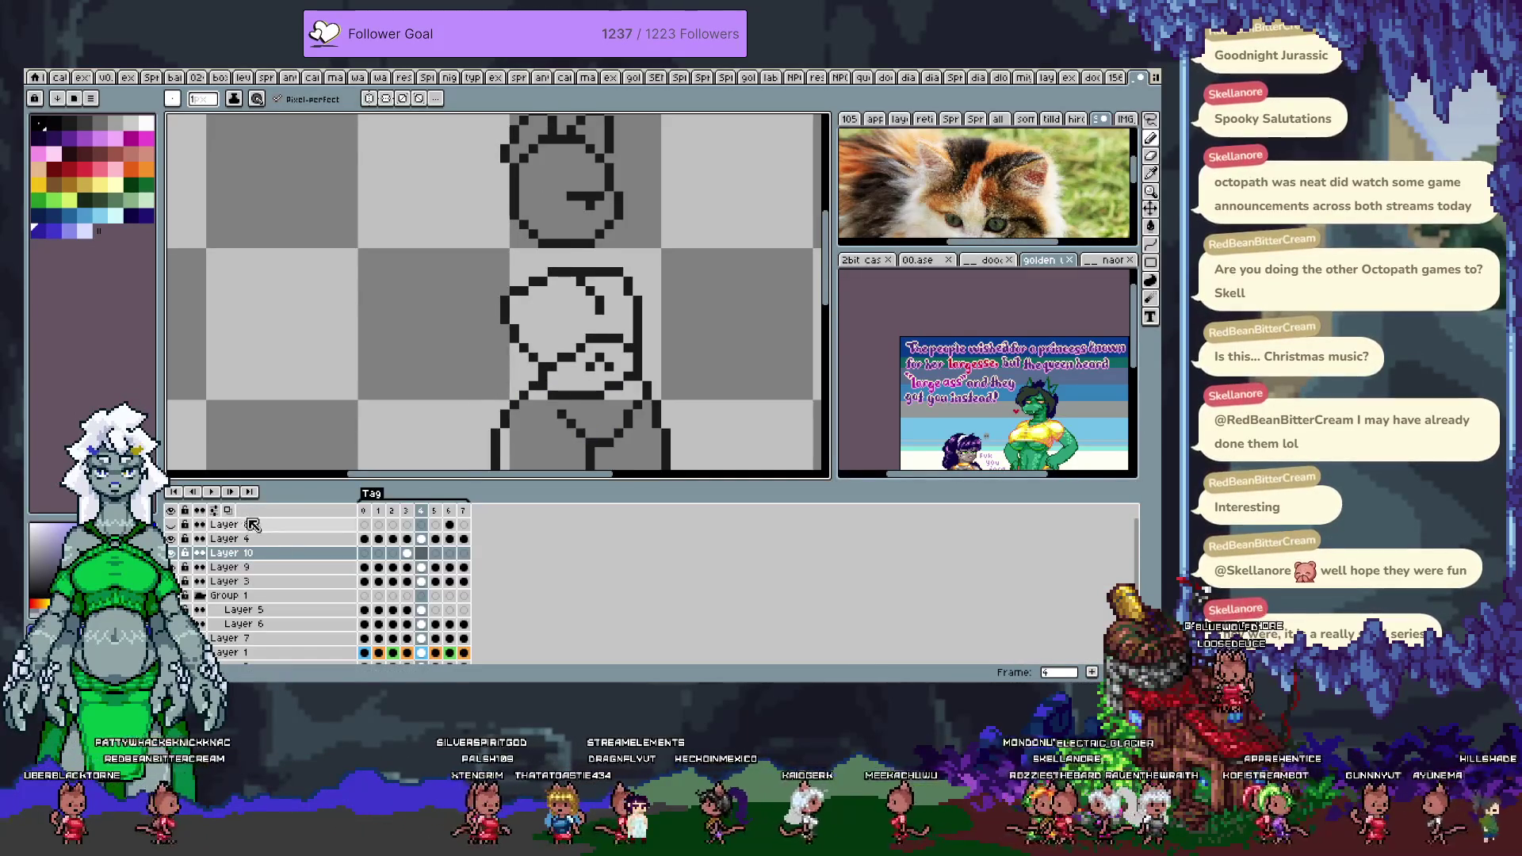
- Turn on onion skin, hide the timeline, and compare the outline between frames 3 and 4
key(F3)
key(Tab)
key(comma)
key(period)
key(comma)
key(period)
key(comma)
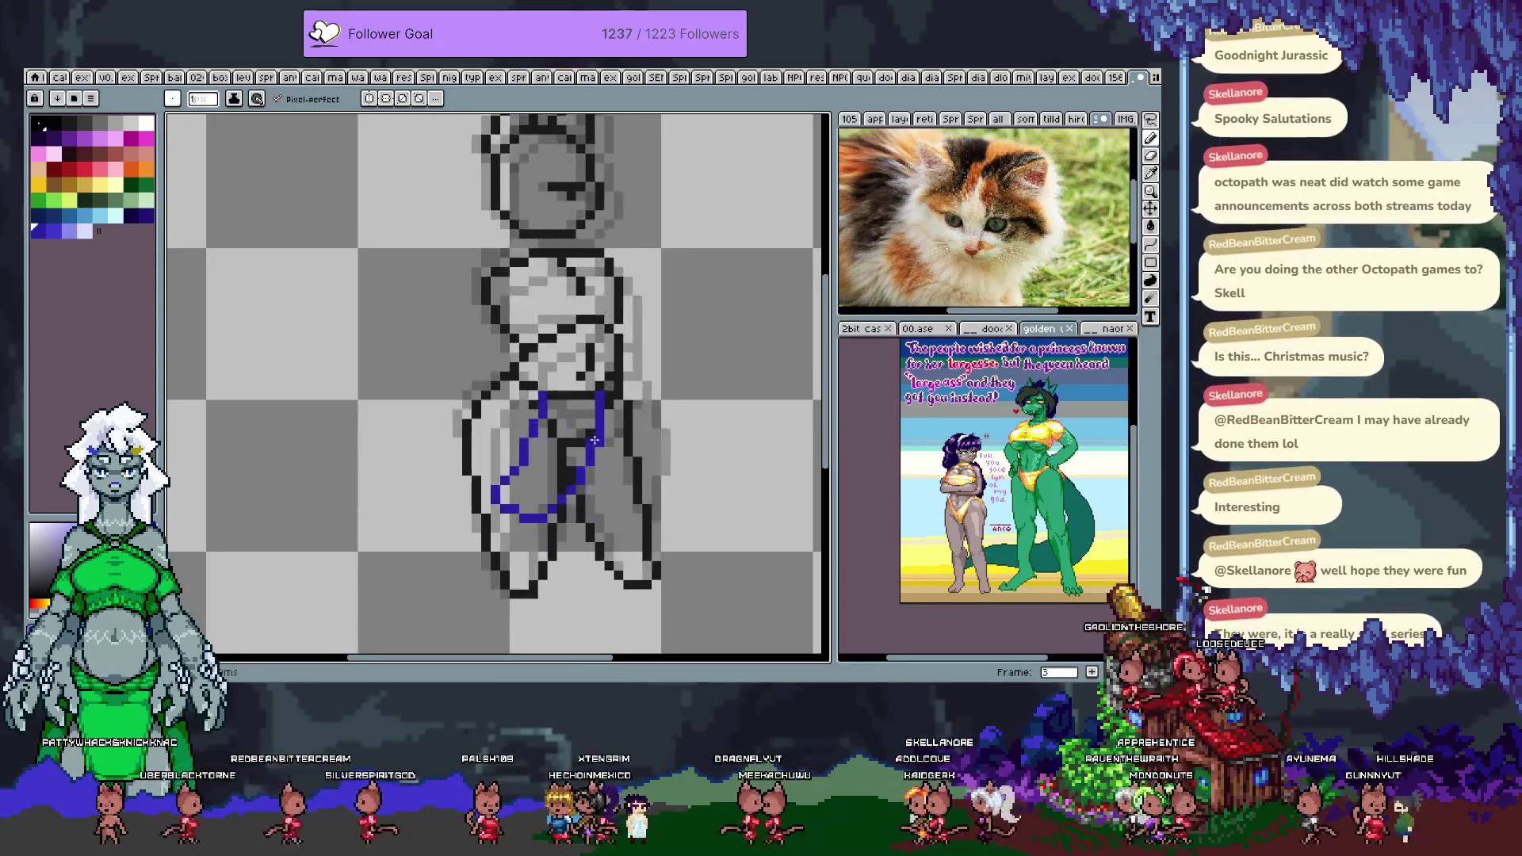
key(period)
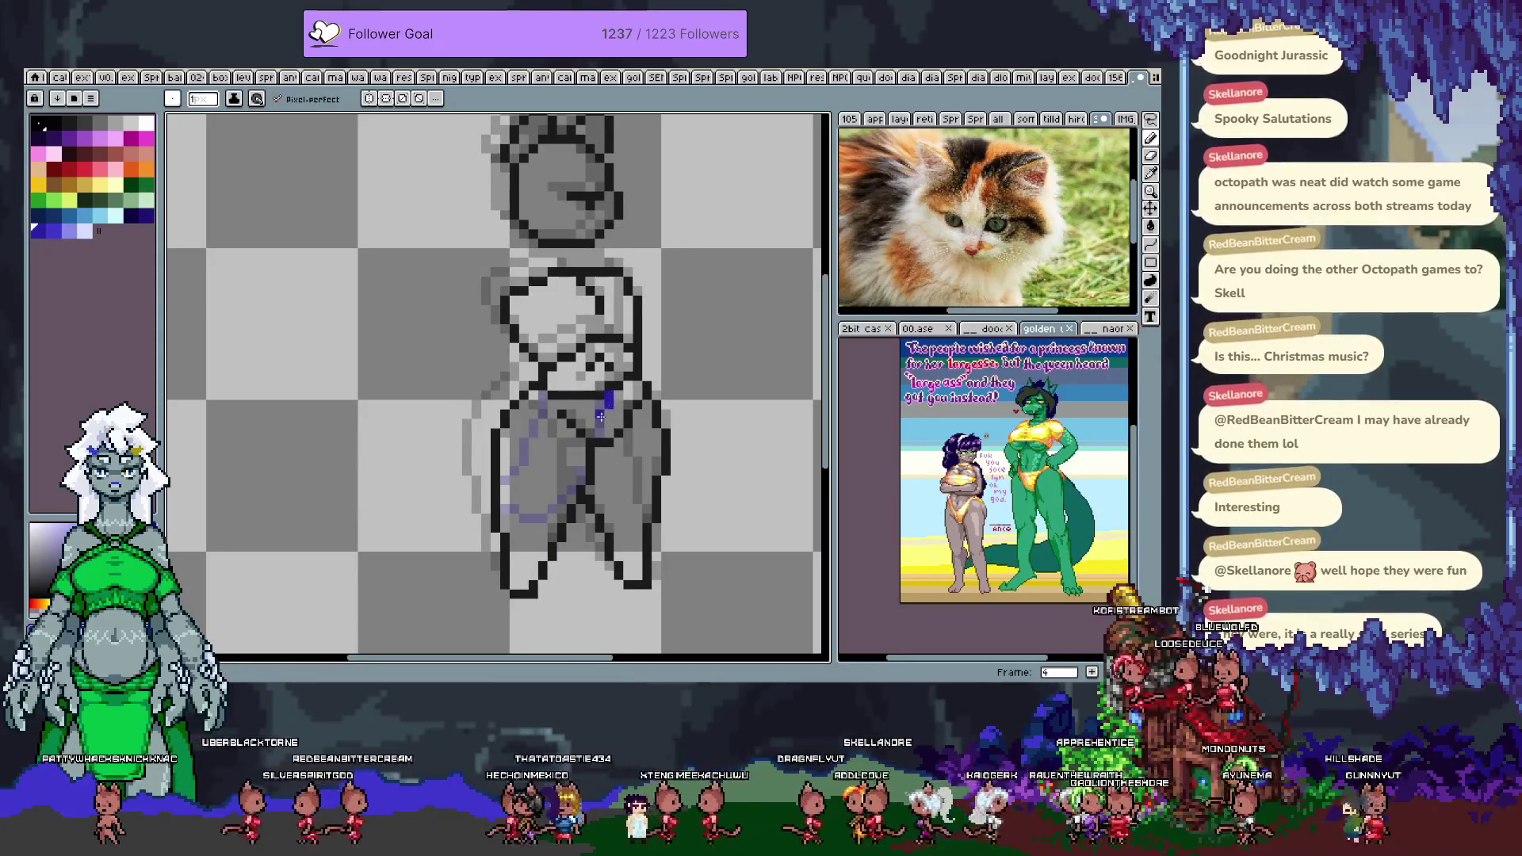
- Trace the swimsuit side line on frame 4 down to the leg, redoing misplaced strokes
drag(610, 401, 546, 506)
key(ctrl+z)
drag(618, 385, 527, 527)
key(ctrl+z)
drag(618, 390, 512, 519)
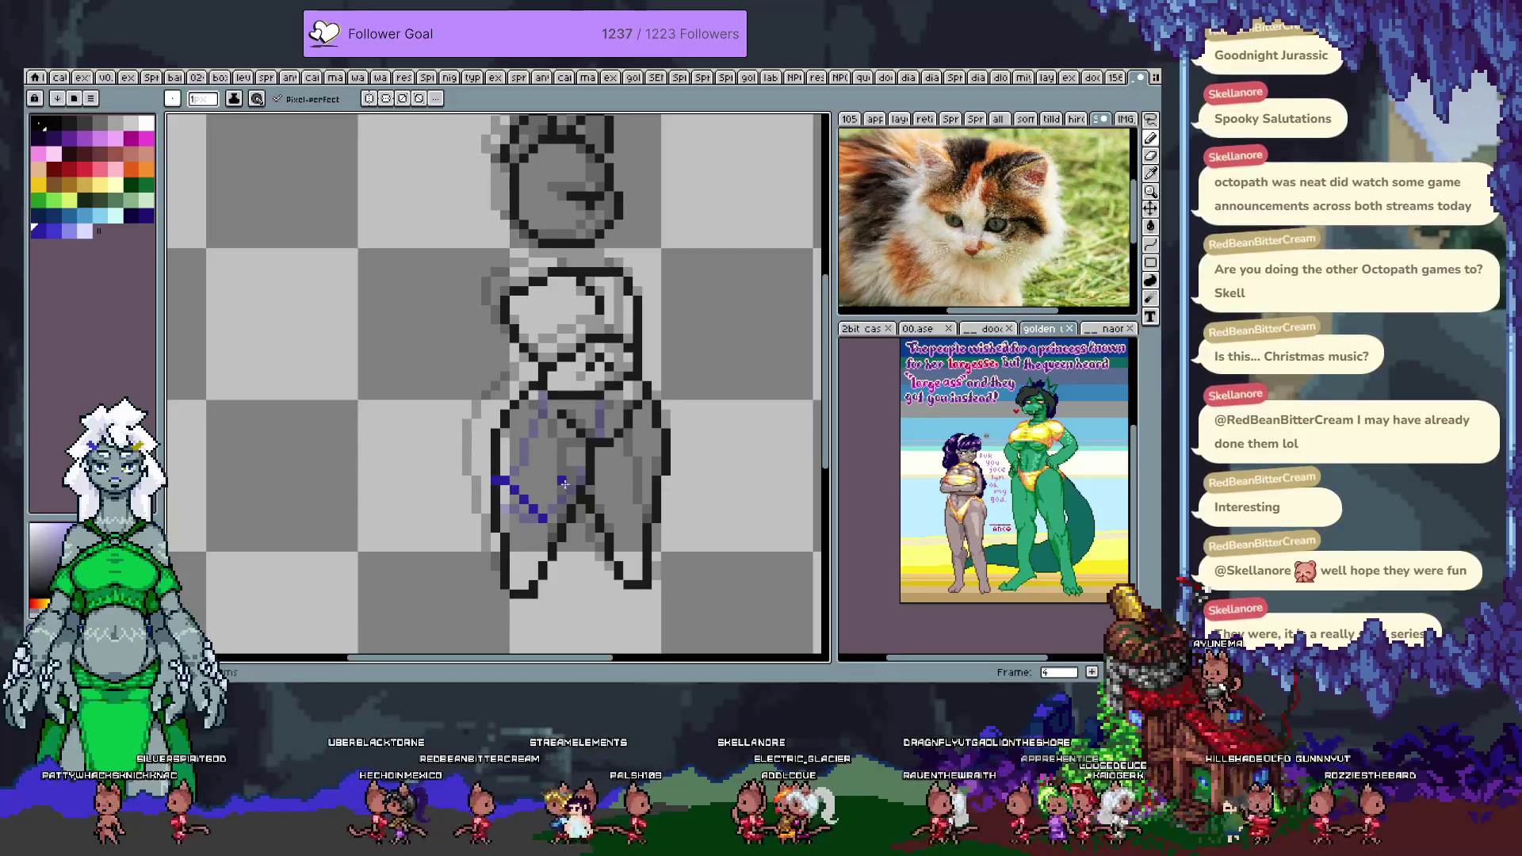
- Draw the swimsuit bottom's edge on frames 5 and 7
key(period)
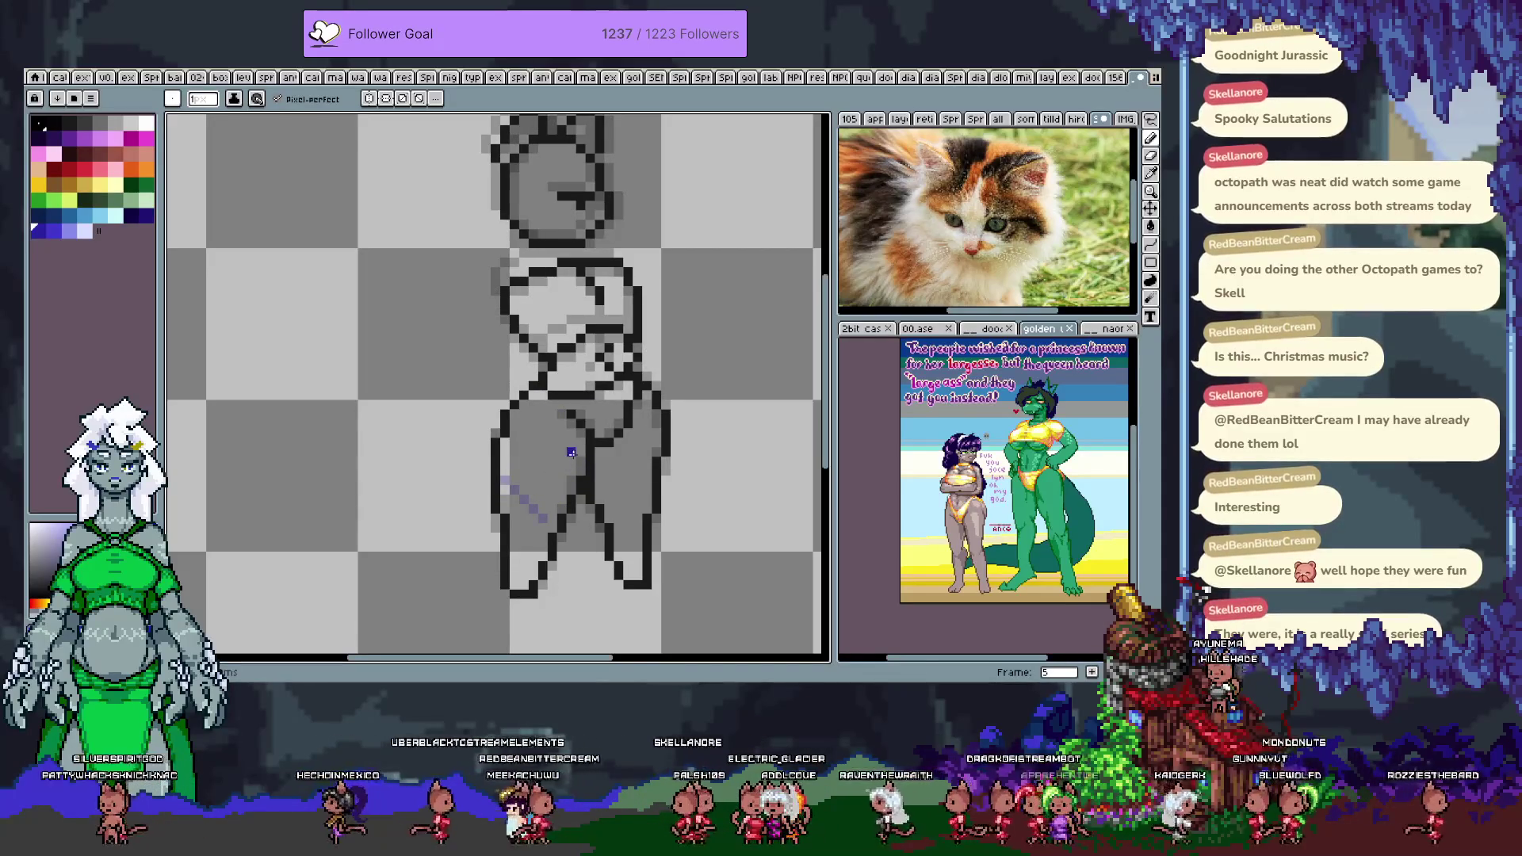
mouse_move(552, 448)
mouse_down()
mouse_move(553, 476)
mouse_move(602, 501)
mouse_up()
key(period)
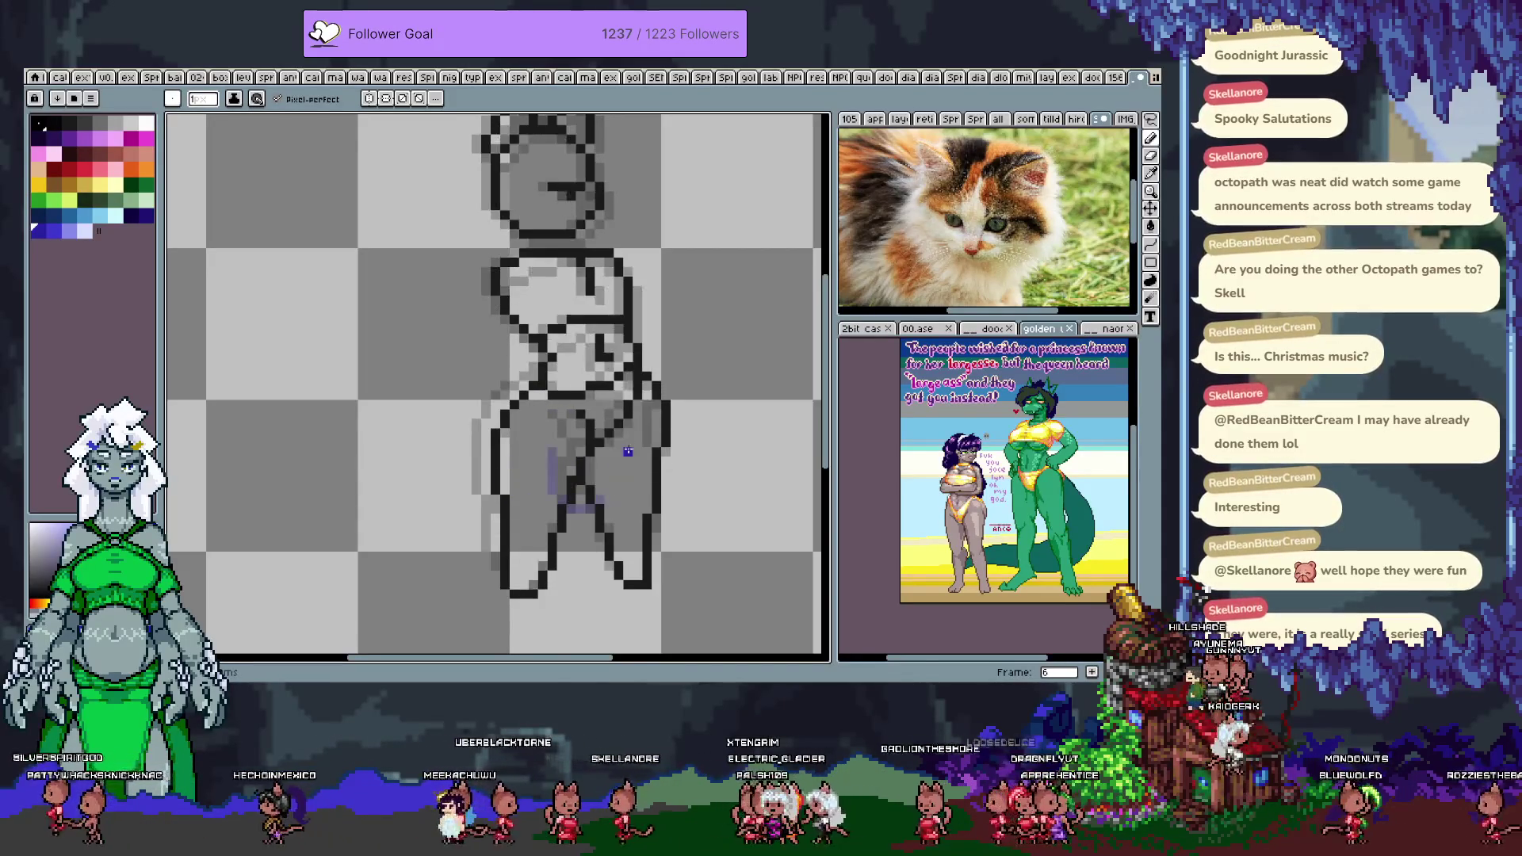
key(period)
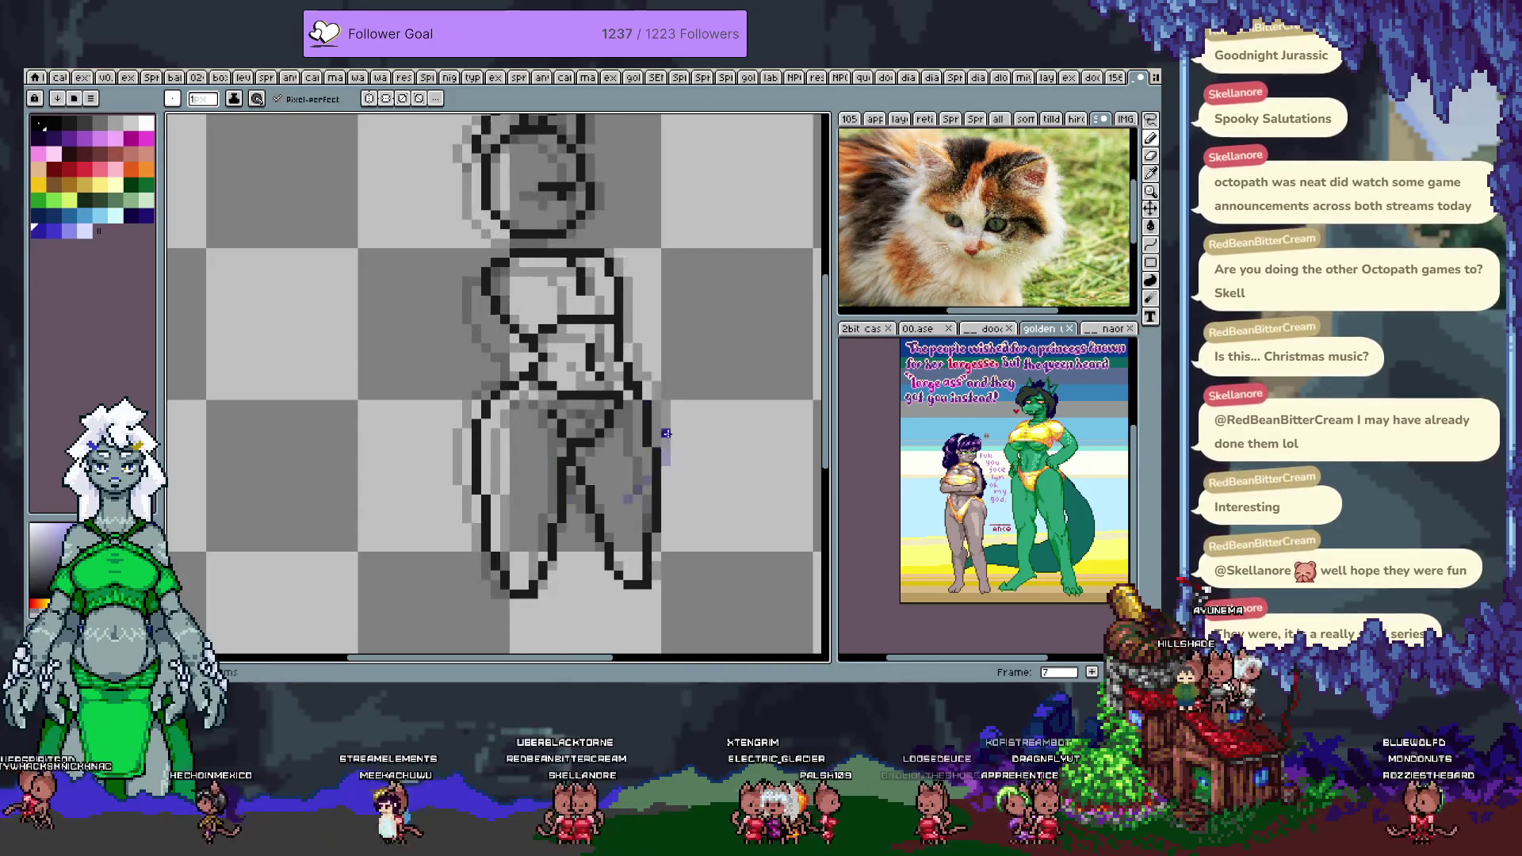
mouse_move(617, 394)
mouse_down()
mouse_move(623, 436)
mouse_move(674, 464)
mouse_move(650, 511)
mouse_up()
- On frame 0, draw the swimsuit leg line and its second side line
key(period)
drag(544, 411, 633, 482)
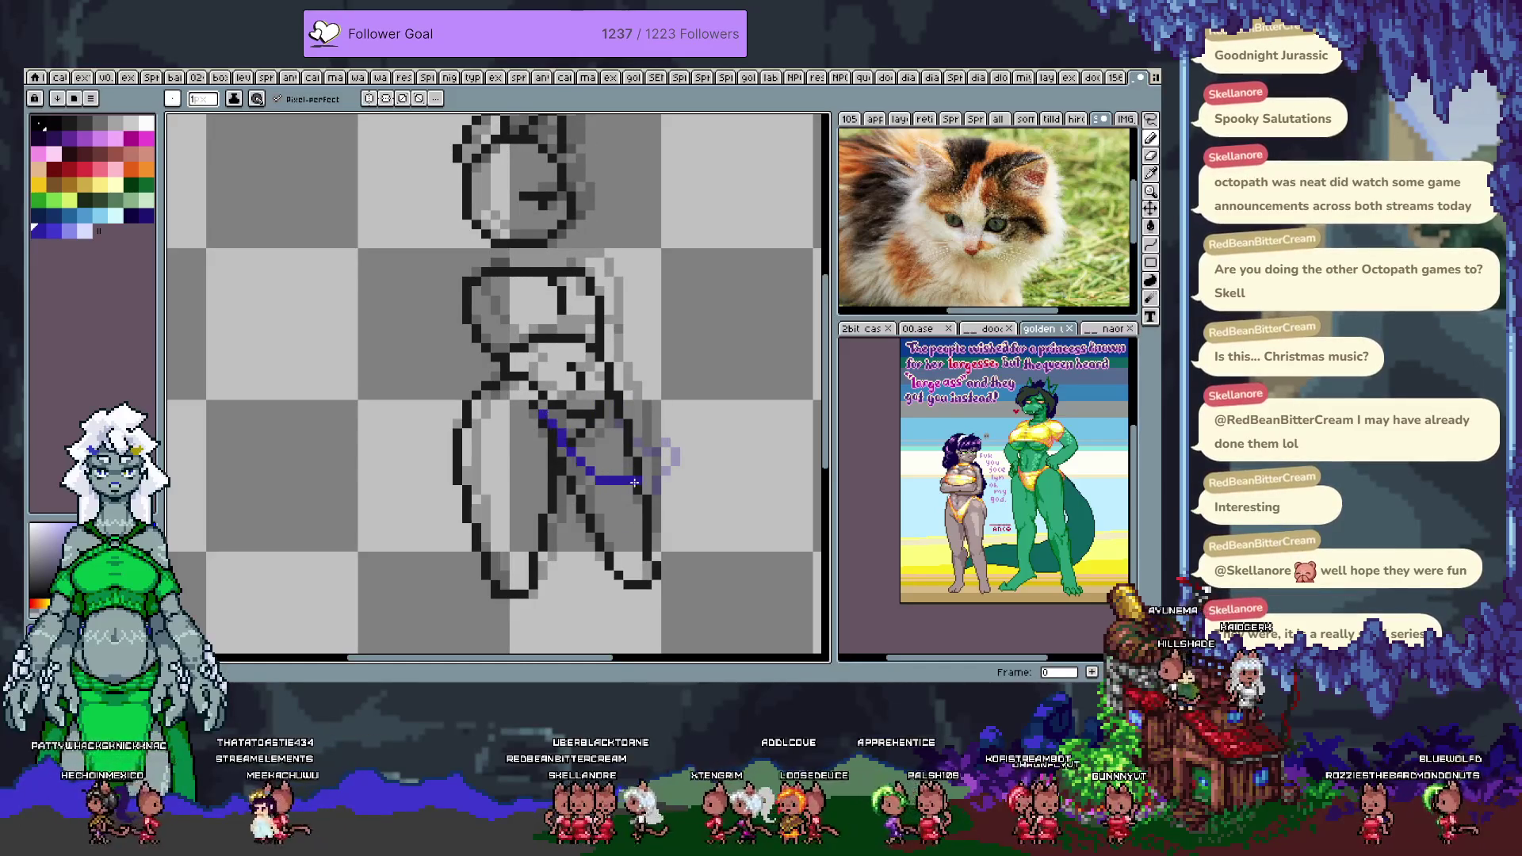
key(ctrl+z)
mouse_move(531, 392)
mouse_down()
mouse_move(615, 489)
mouse_move(646, 460)
mouse_up()
drag(600, 396, 644, 462)
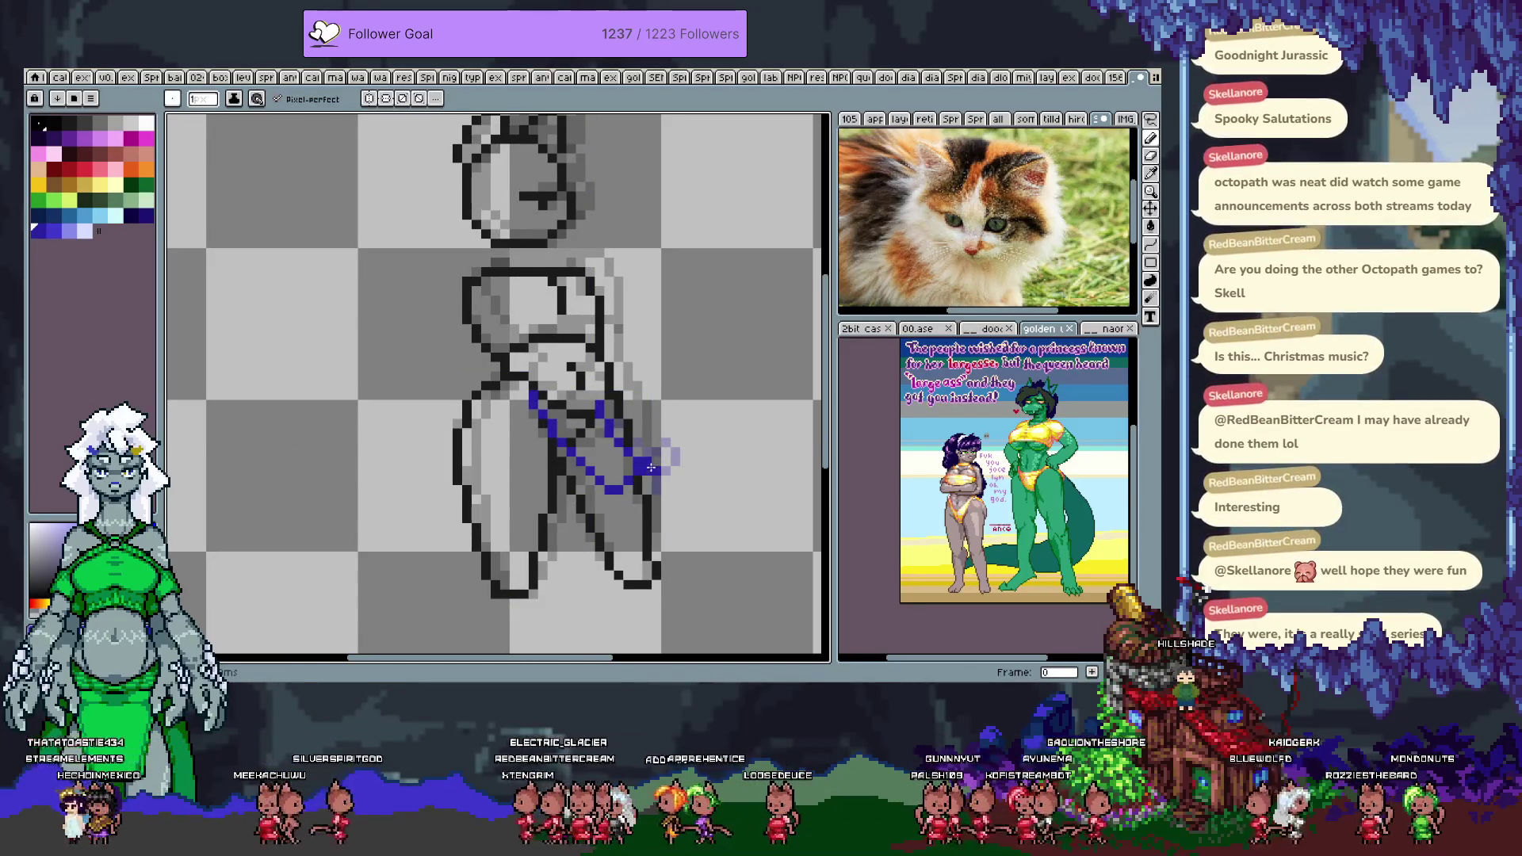
- Draw the swimsuit edge on frame 1, and its lower curve and diagonal hip edge on frame 2
key(Right)
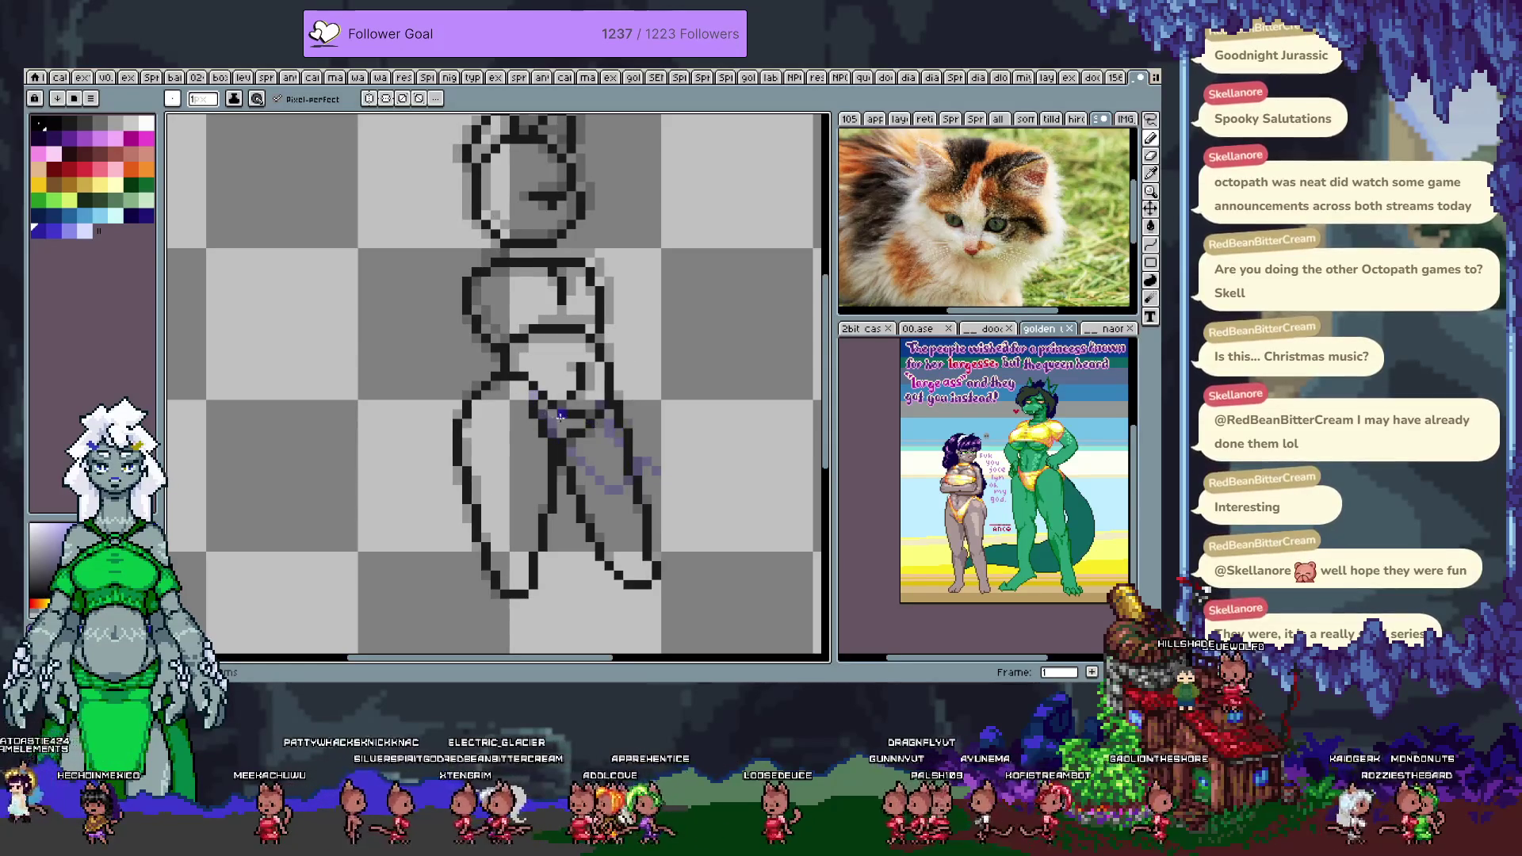
drag(542, 394, 507, 482)
key(ctrl+z)
mouse_move(525, 412)
mouse_down()
mouse_move(532, 525)
mouse_move(585, 517)
mouse_move(581, 424)
mouse_up()
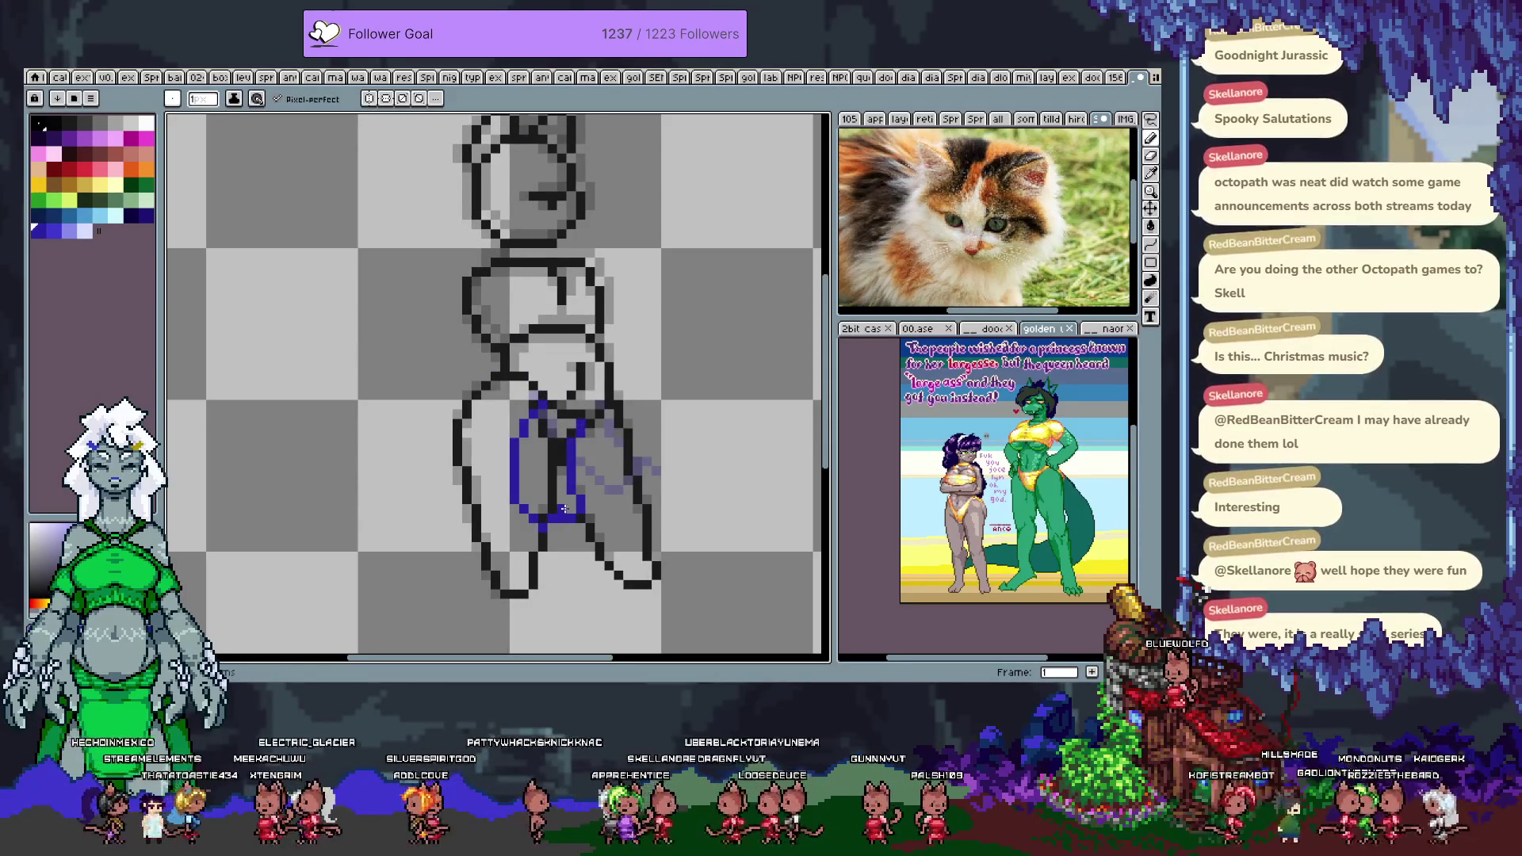
key(period)
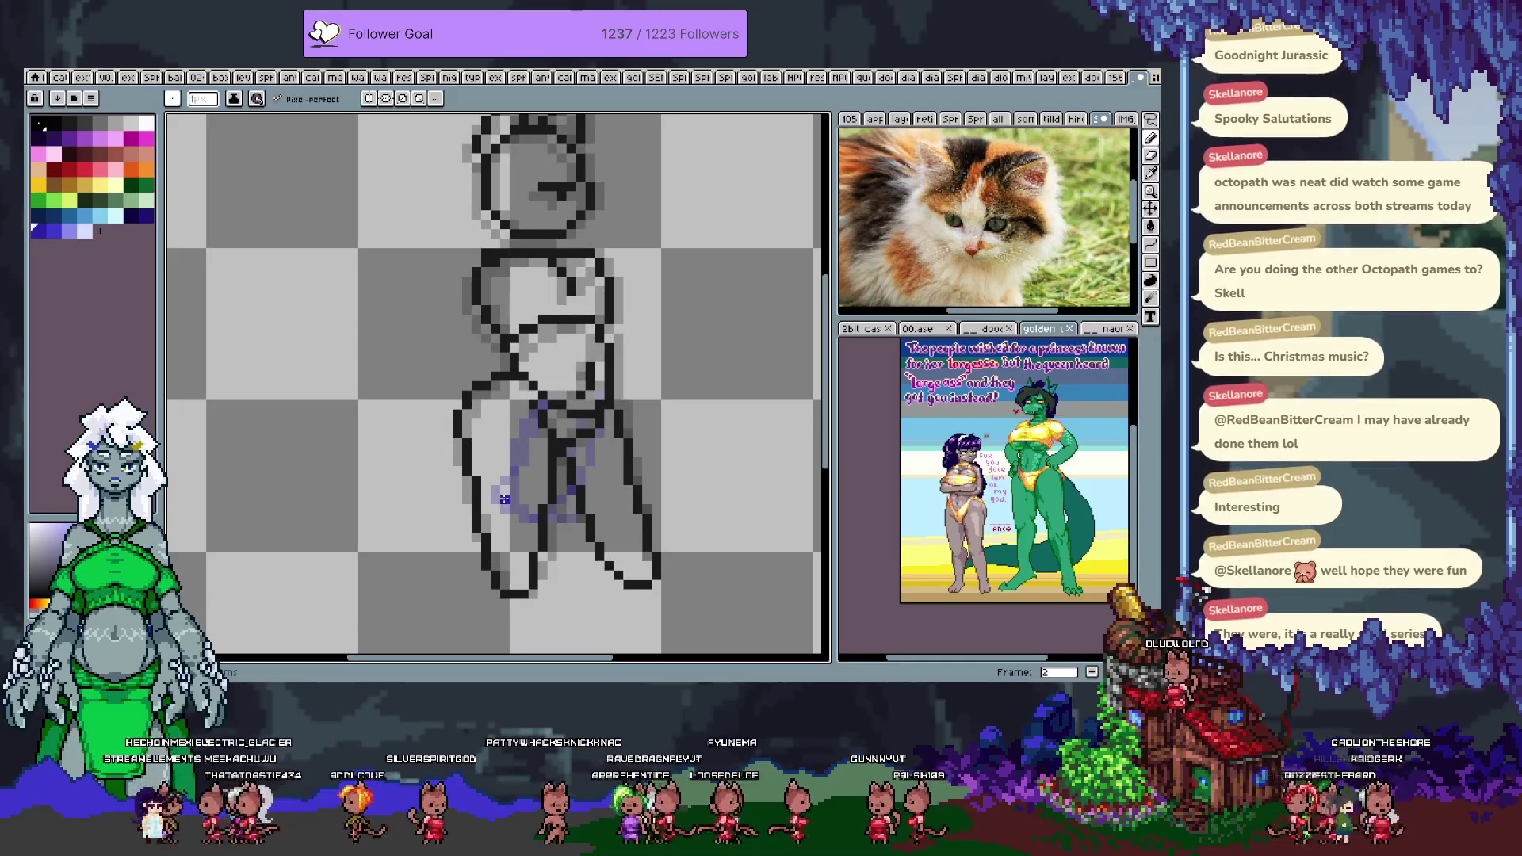
mouse_move(486, 471)
mouse_down()
mouse_move(527, 519)
mouse_move(601, 421)
mouse_up()
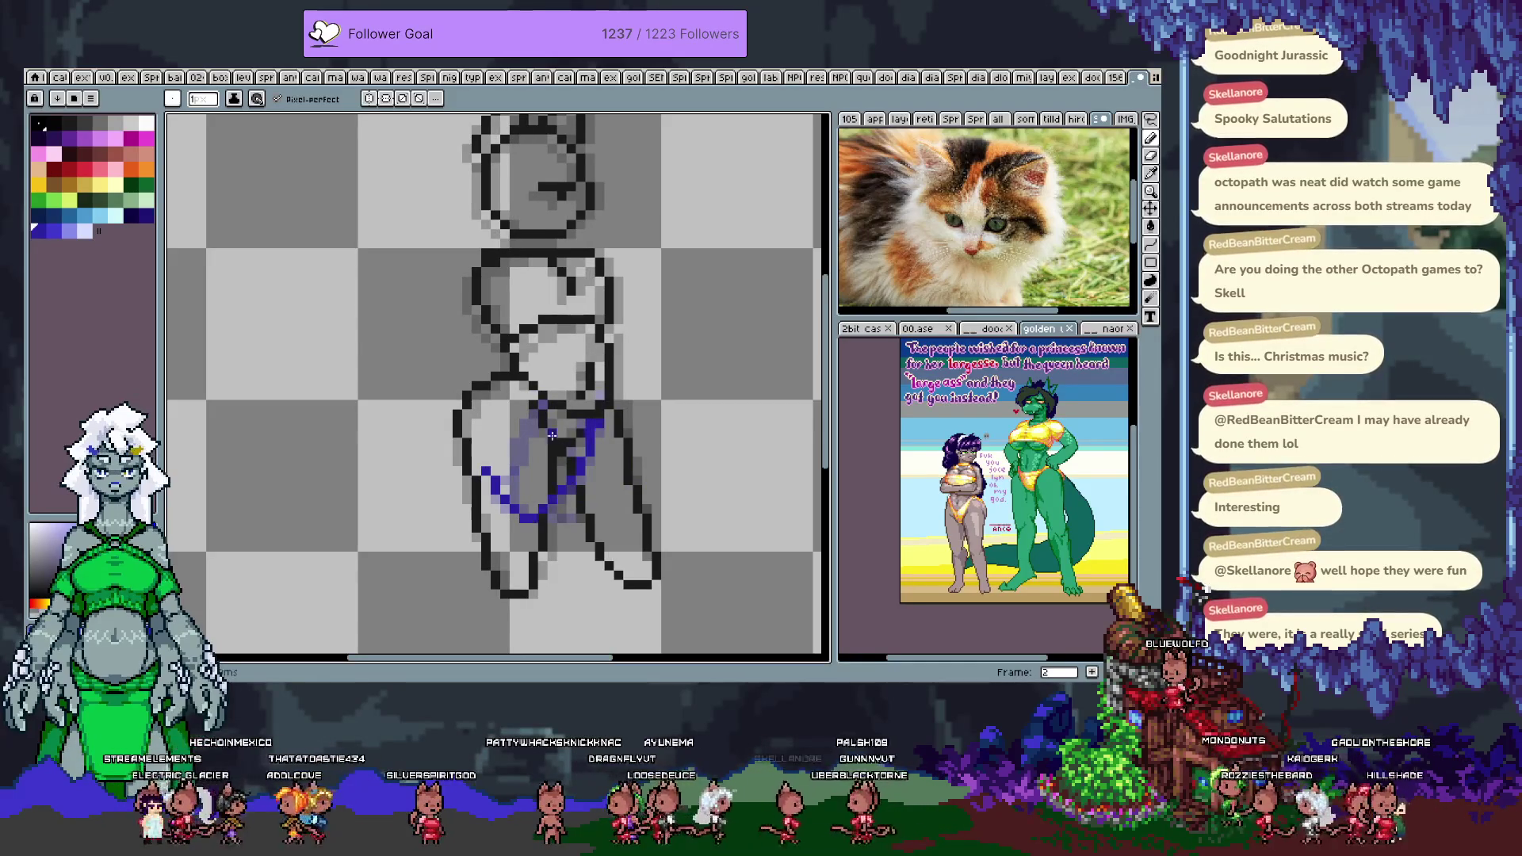
drag(492, 471, 553, 394)
- On frame 4, draw a shorter diagonal swimsuit edge and the right side line
key(period)
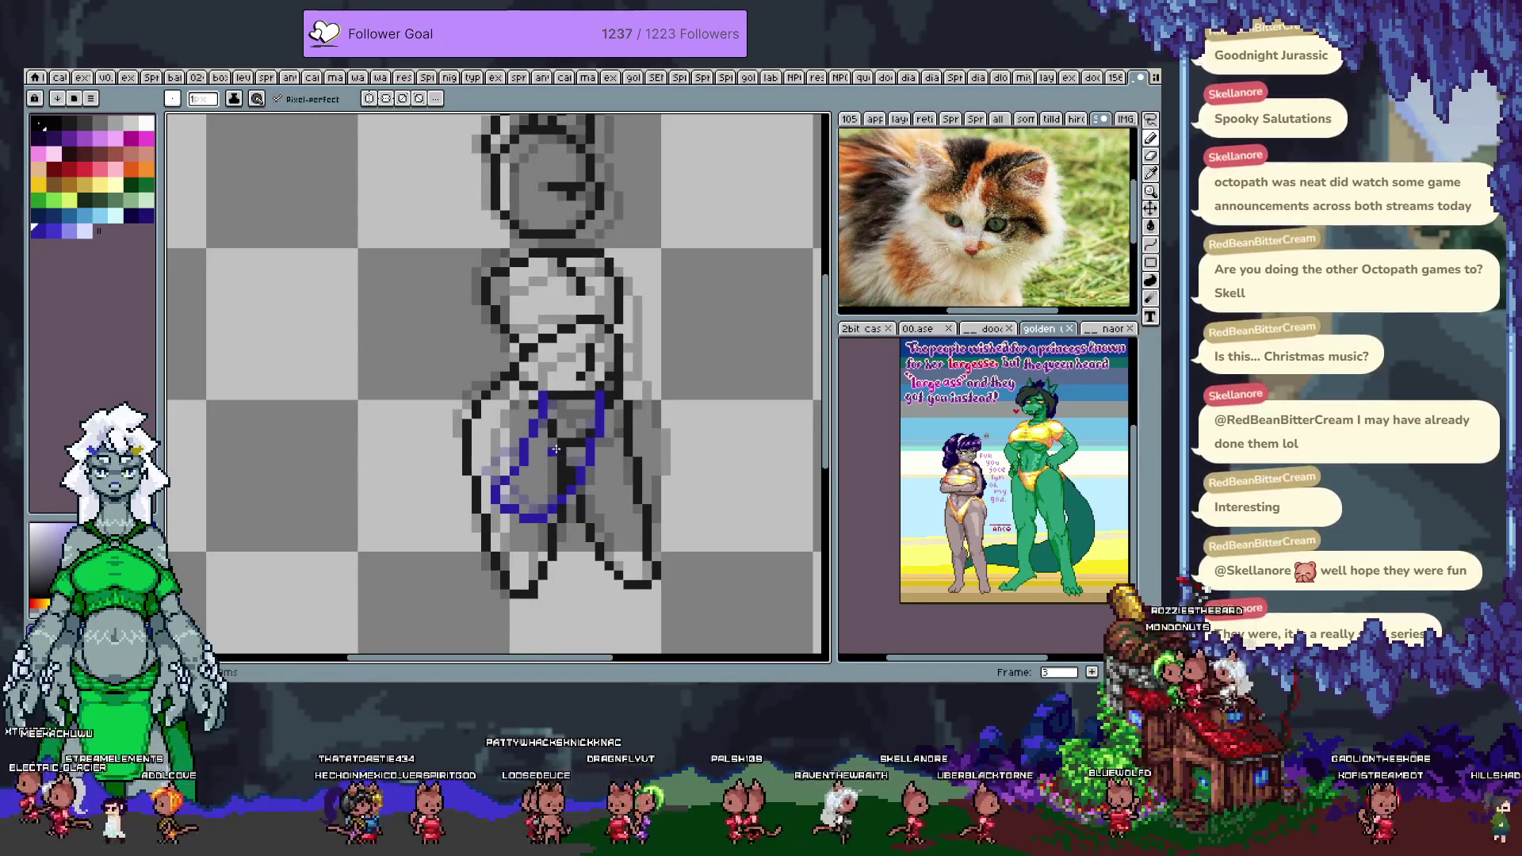
key(period)
key(period)
key(comma)
drag(502, 479, 556, 401)
key(ctrl+z)
drag(495, 476, 587, 405)
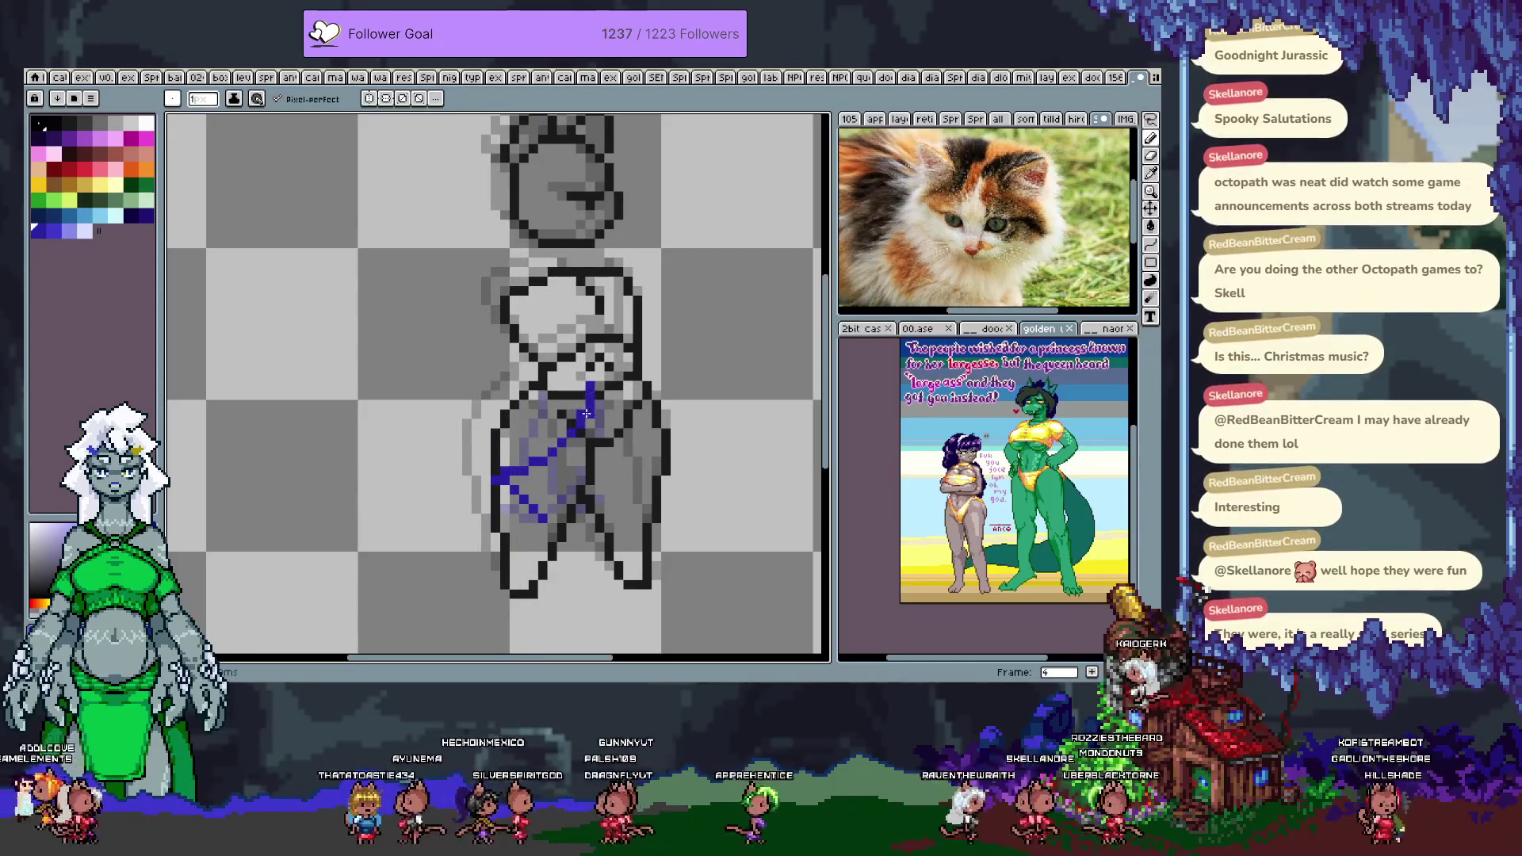
drag(554, 516, 618, 388)
key(ctrl+z)
drag(499, 475, 572, 396)
drag(554, 507, 608, 388)
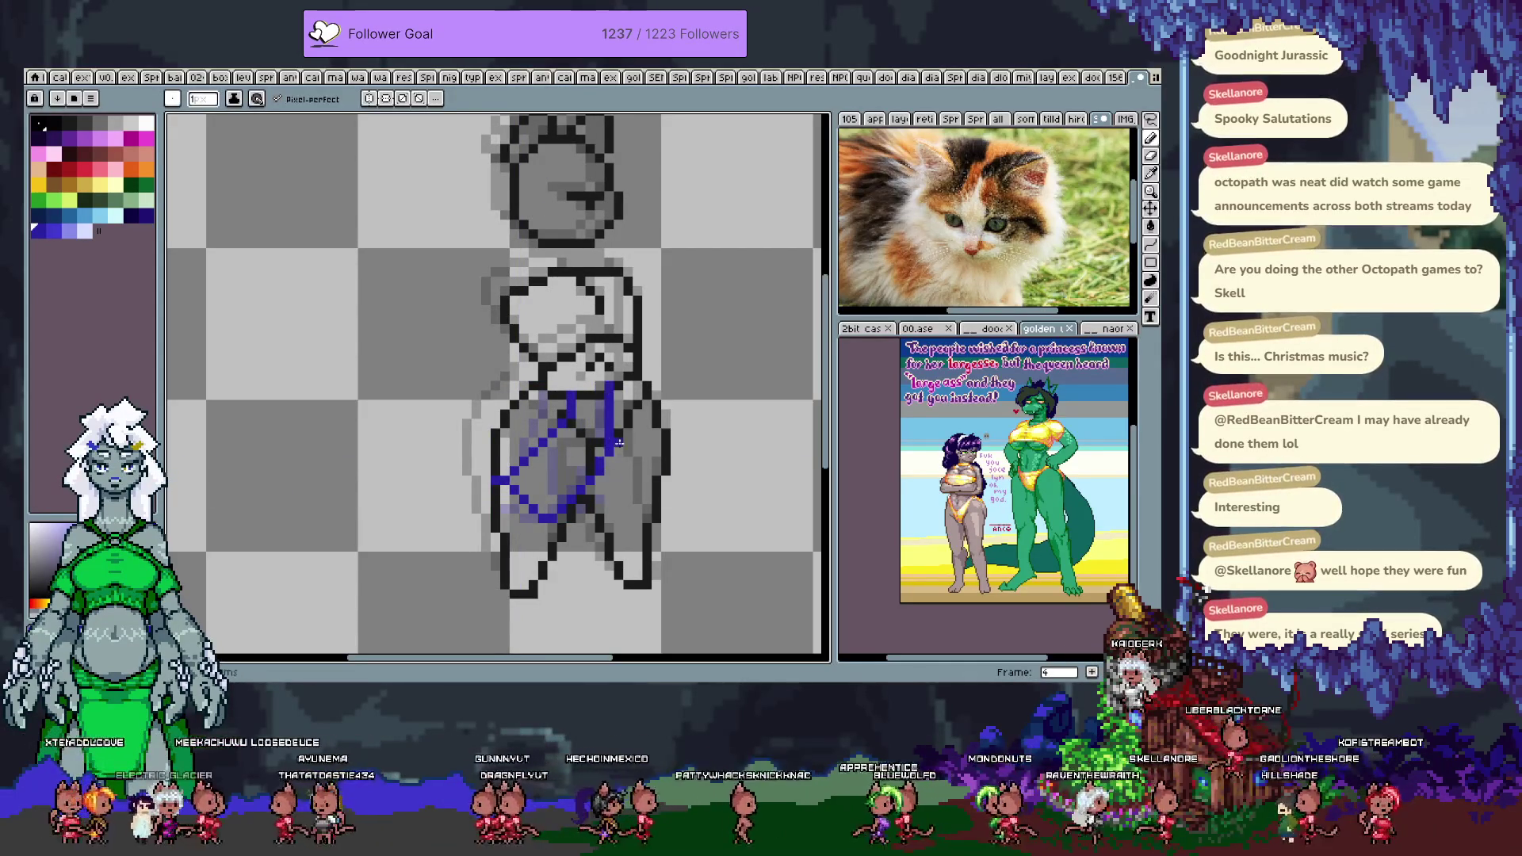
- Add swimsuit edge strokes around the lower torso on frames 5, 6 and 7
key(Right)
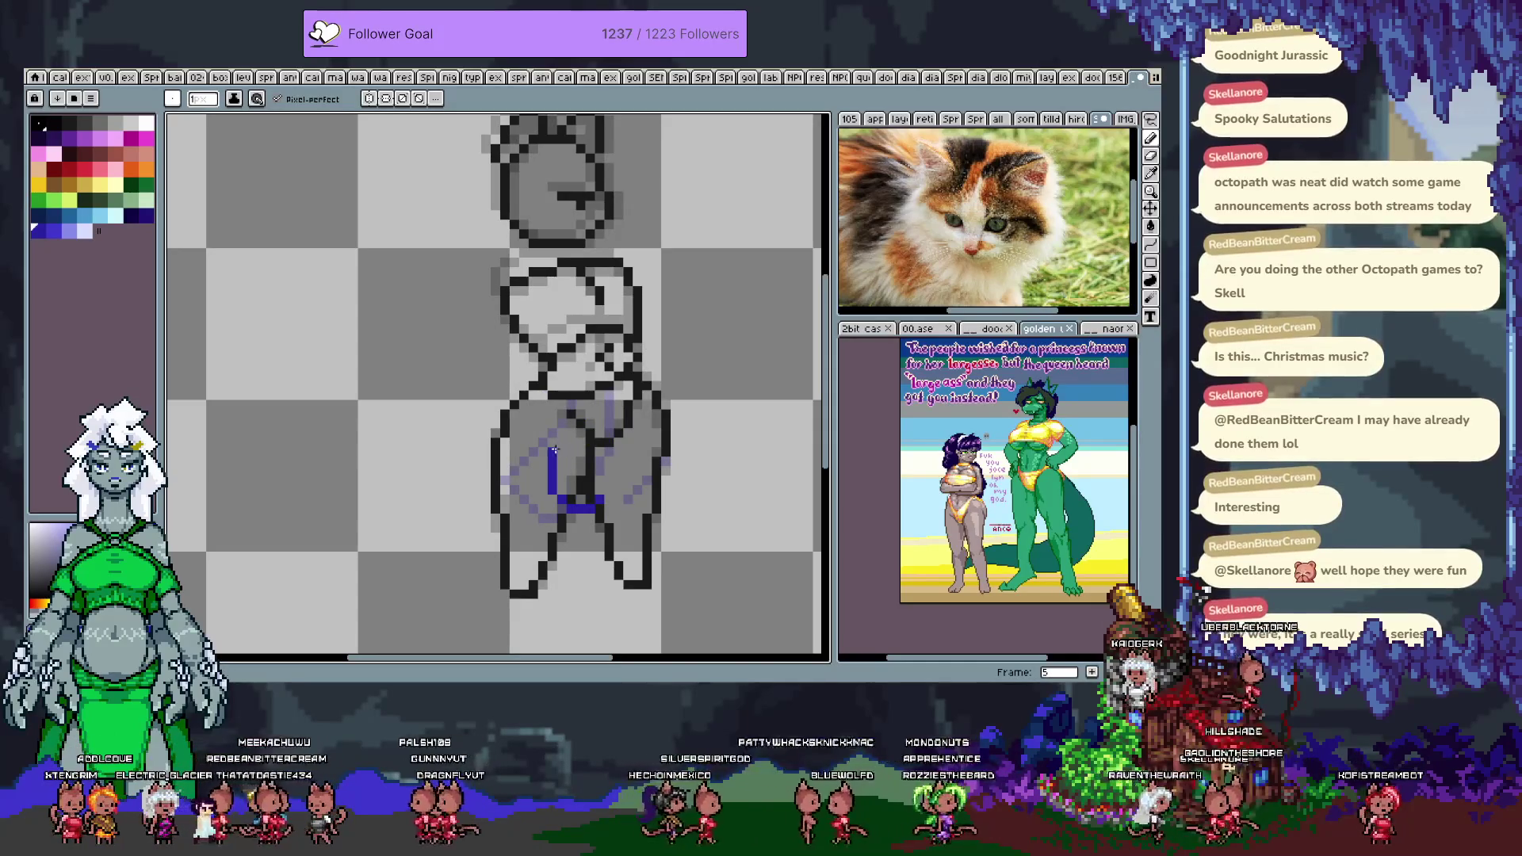
mouse_move(615, 384)
mouse_down()
mouse_move(634, 452)
mouse_move(586, 499)
mouse_up()
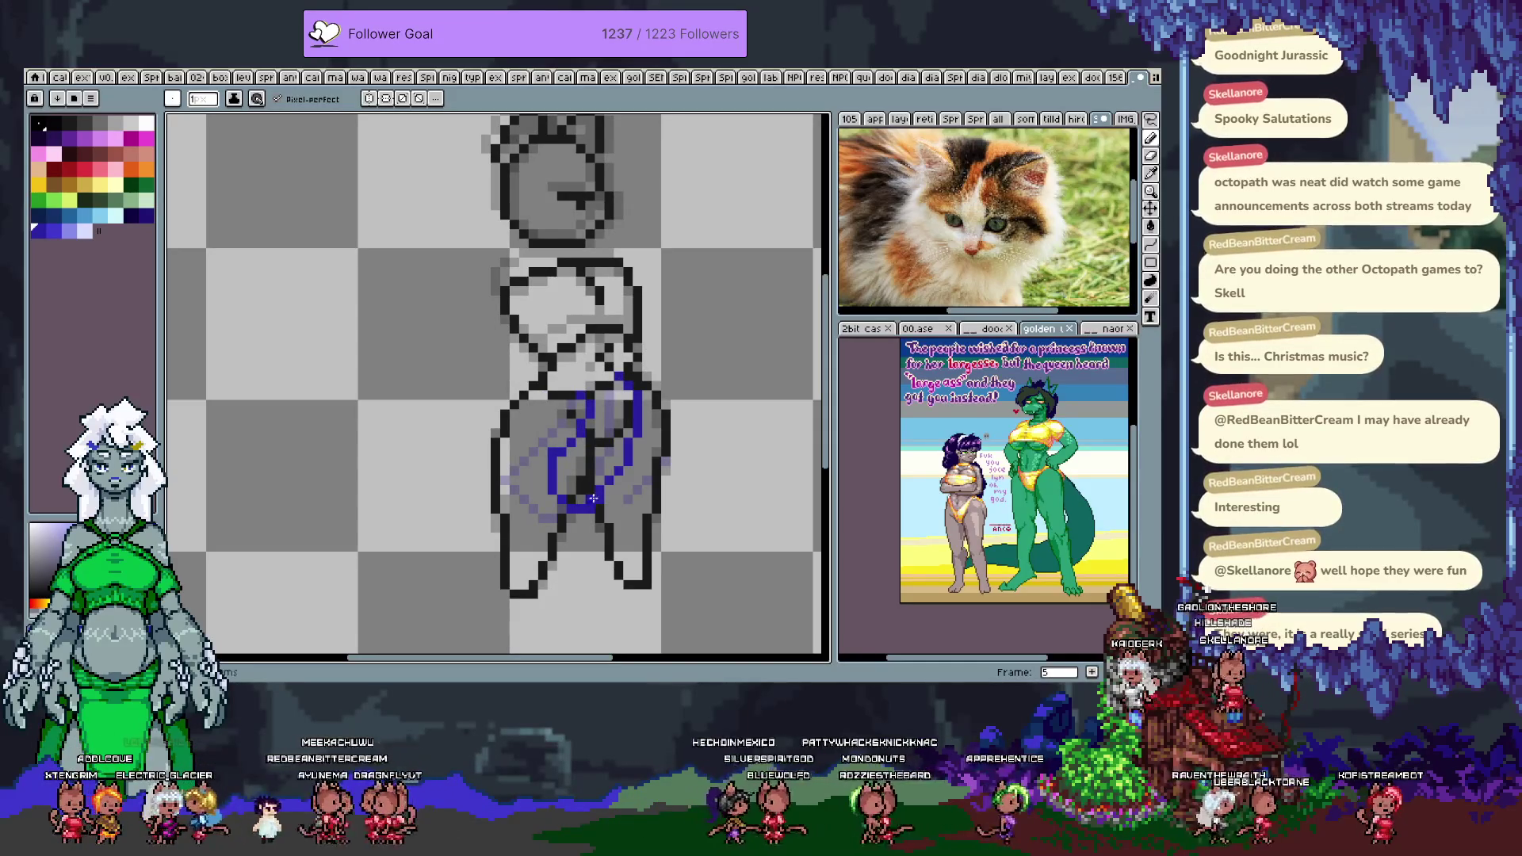
key(Right)
drag(619, 376, 655, 450)
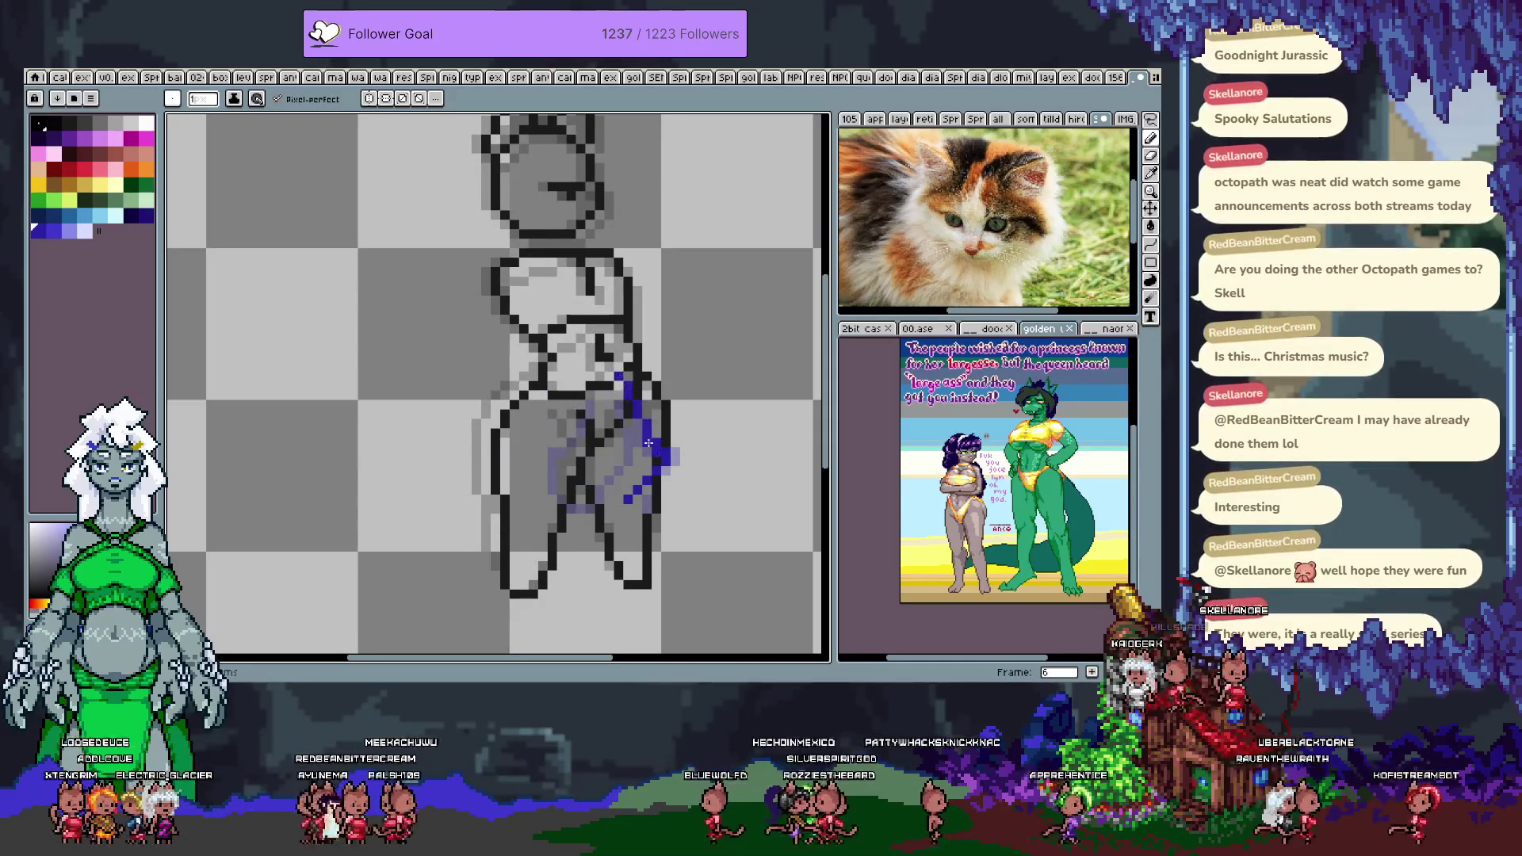
drag(569, 402, 626, 491)
key(Right)
mouse_move(561, 386)
mouse_down()
mouse_move(560, 417)
mouse_move(631, 502)
mouse_up()
key(Right)
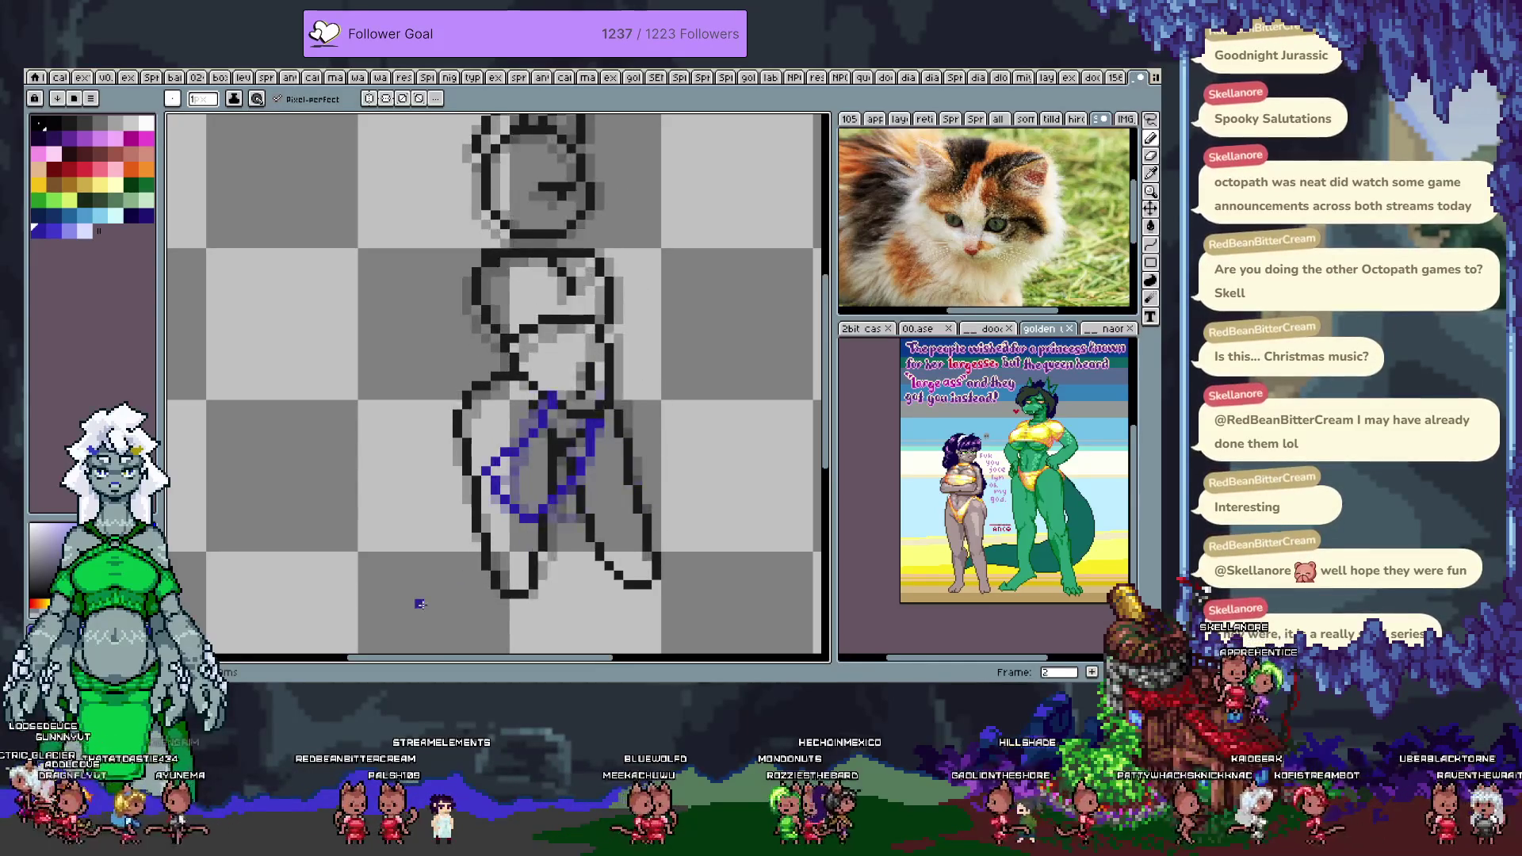
- Turn off onion skinning, then try a blue line down the leg and discard it
key(Tab)
click(234, 499)
key(Tab)
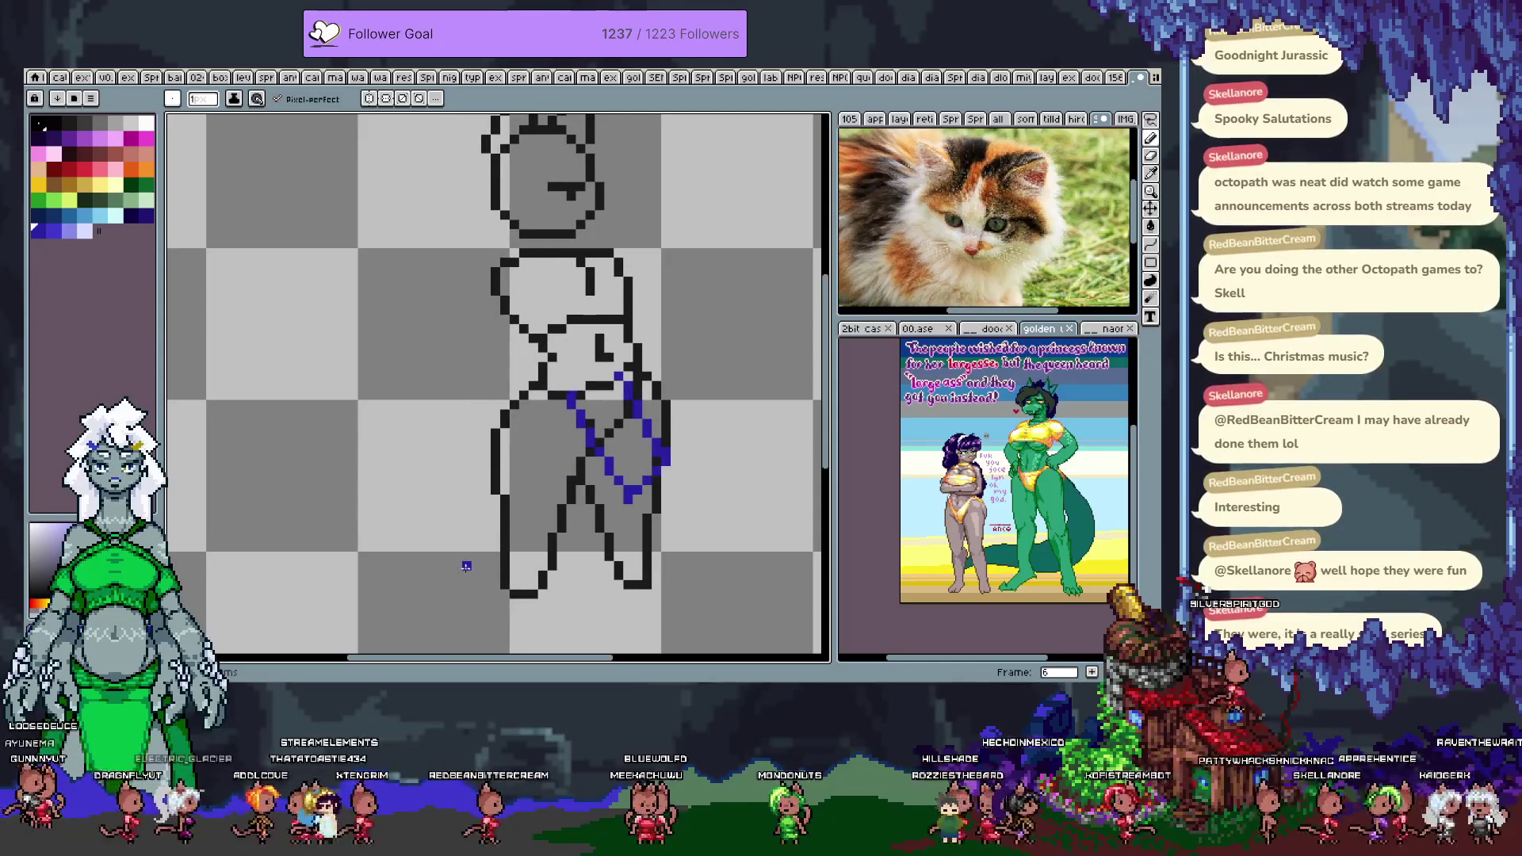
key(Tab)
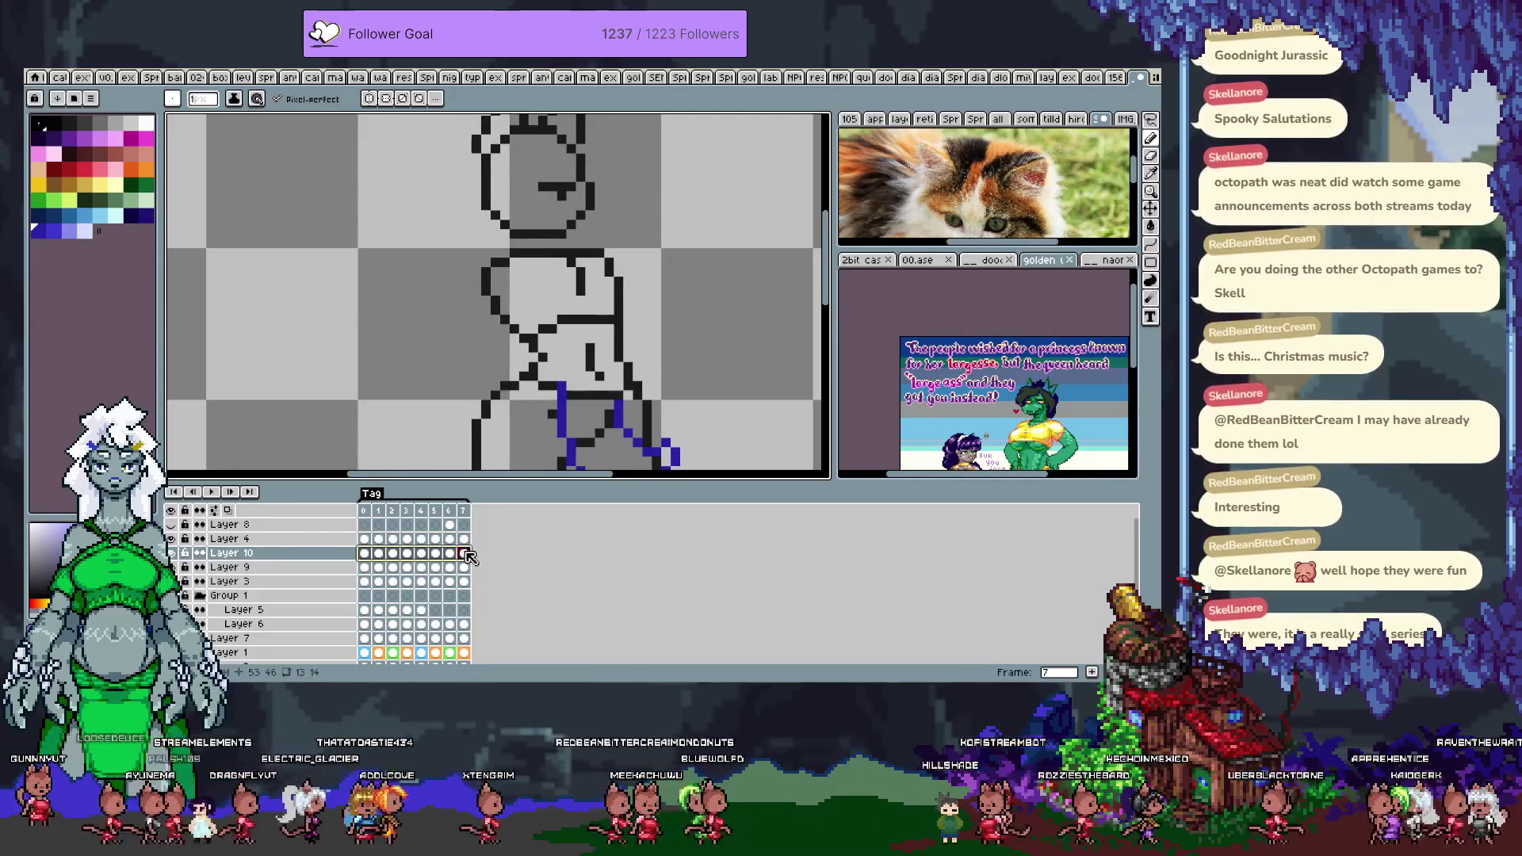
key(Tab)
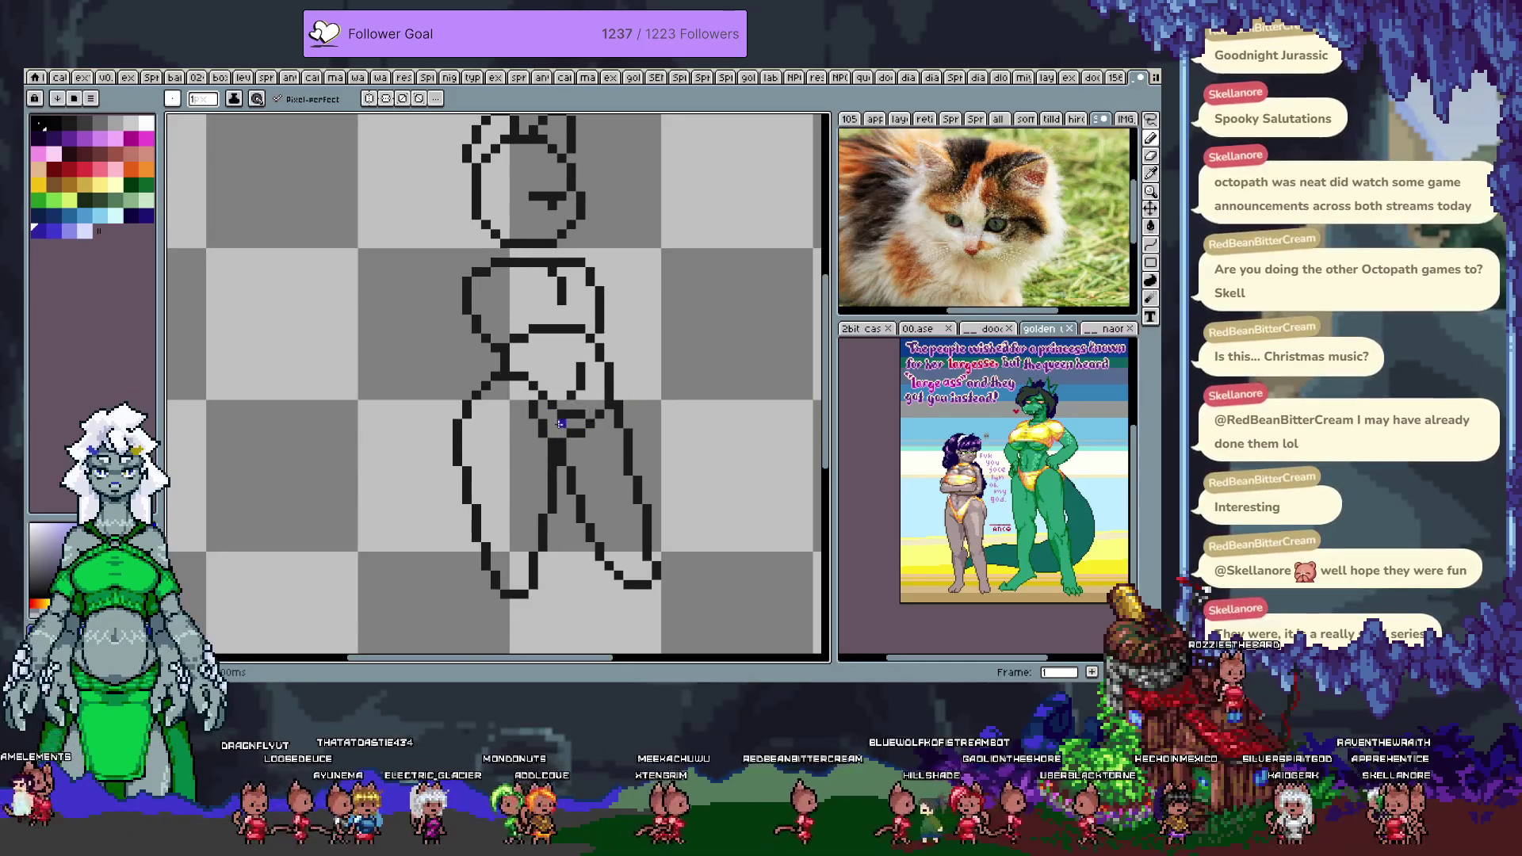
drag(535, 394, 477, 488)
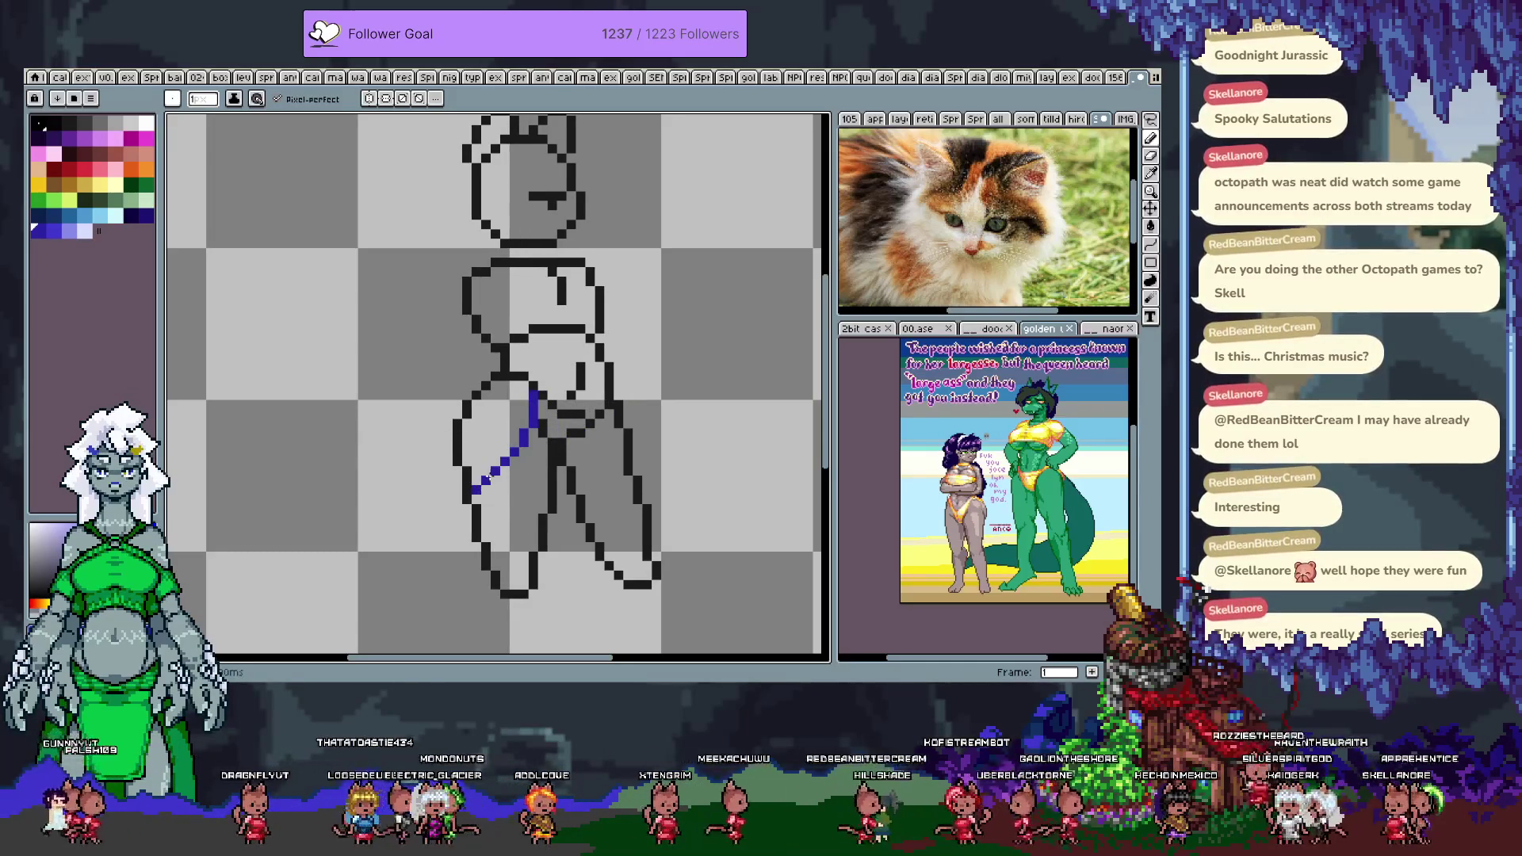
key(ctrl+z)
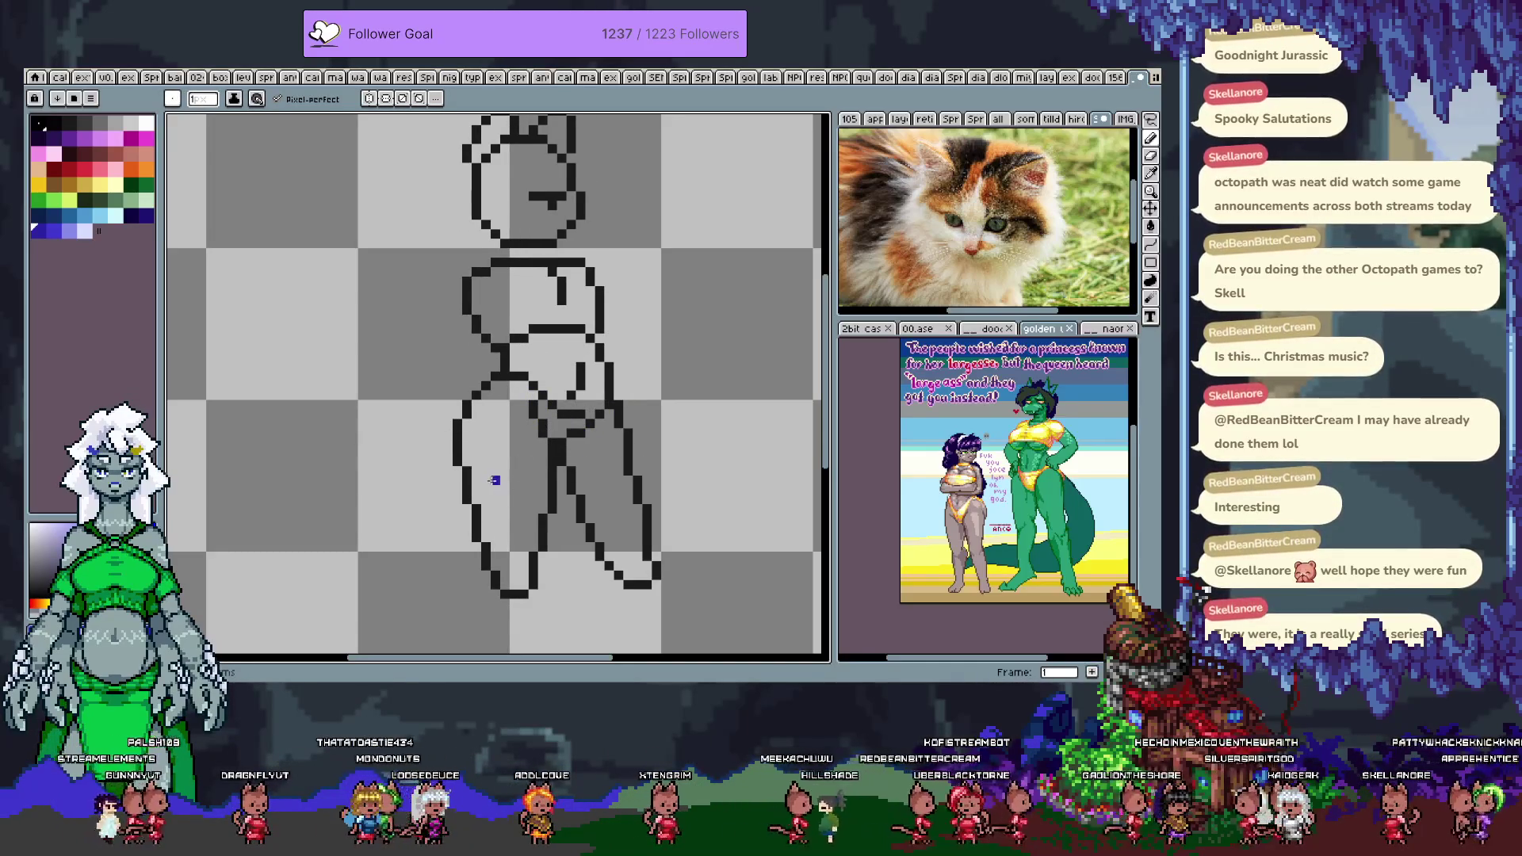
- On the first frame, discard a trial blue hip stroke, keep the hip lineart, and compare with frame 1
key(Tab)
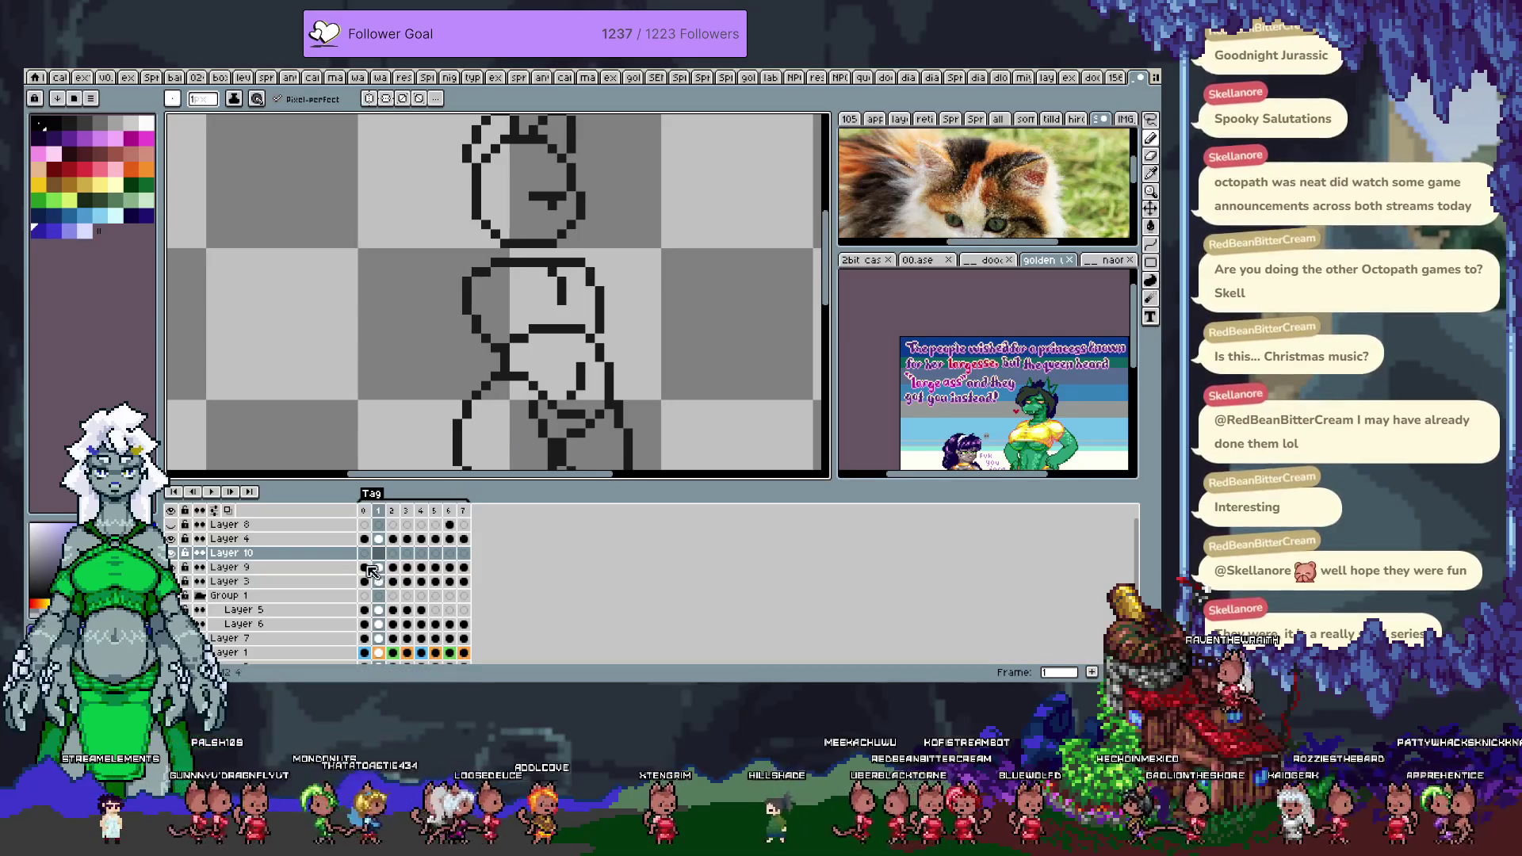
click(369, 557)
key(Tab)
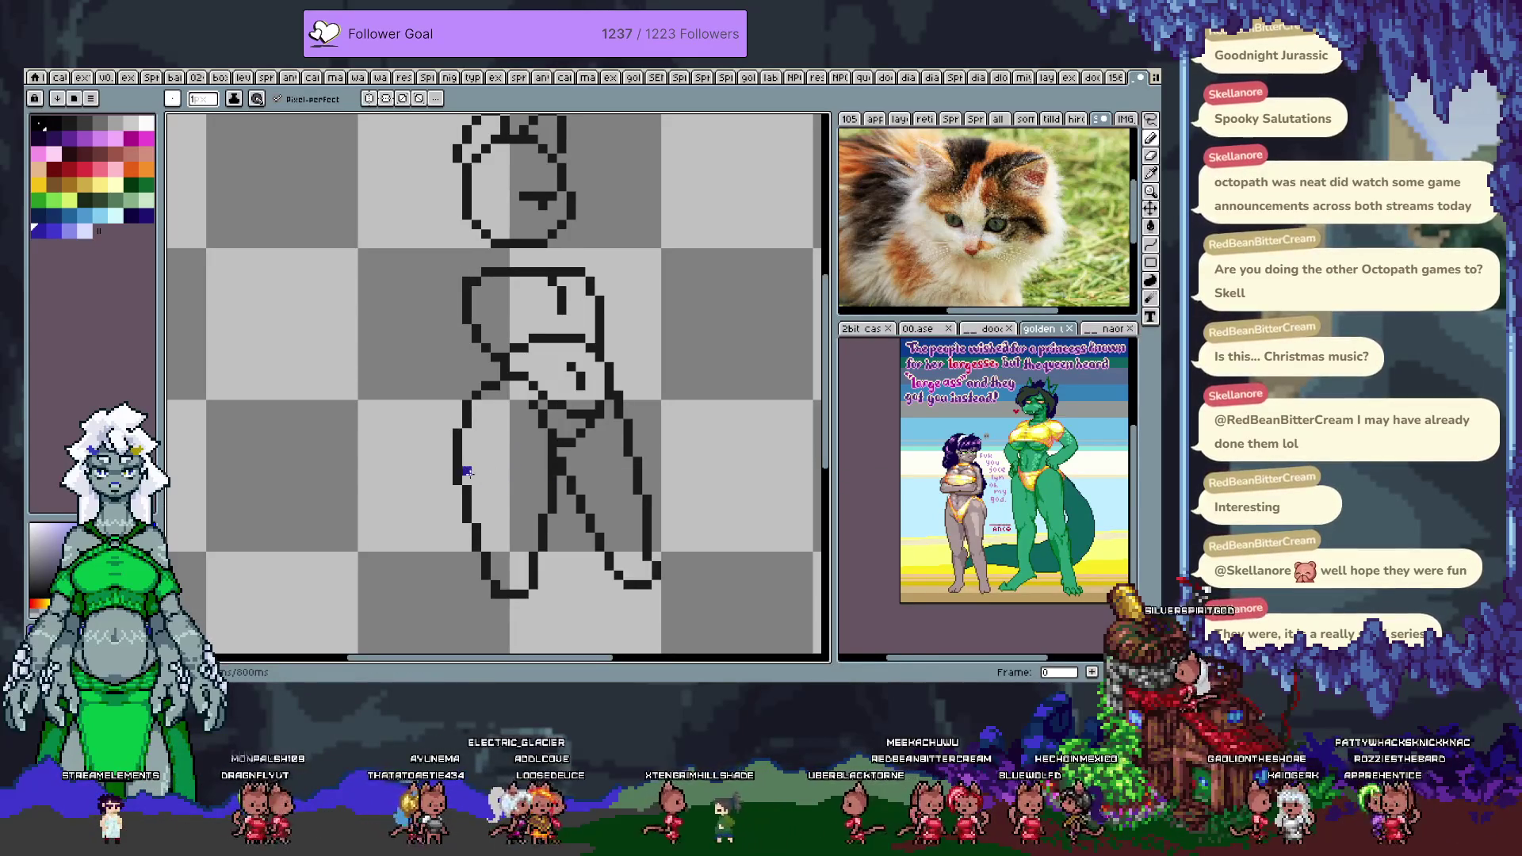
mouse_move(626, 499)
mouse_down()
mouse_move(622, 482)
mouse_move(713, 435)
mouse_up()
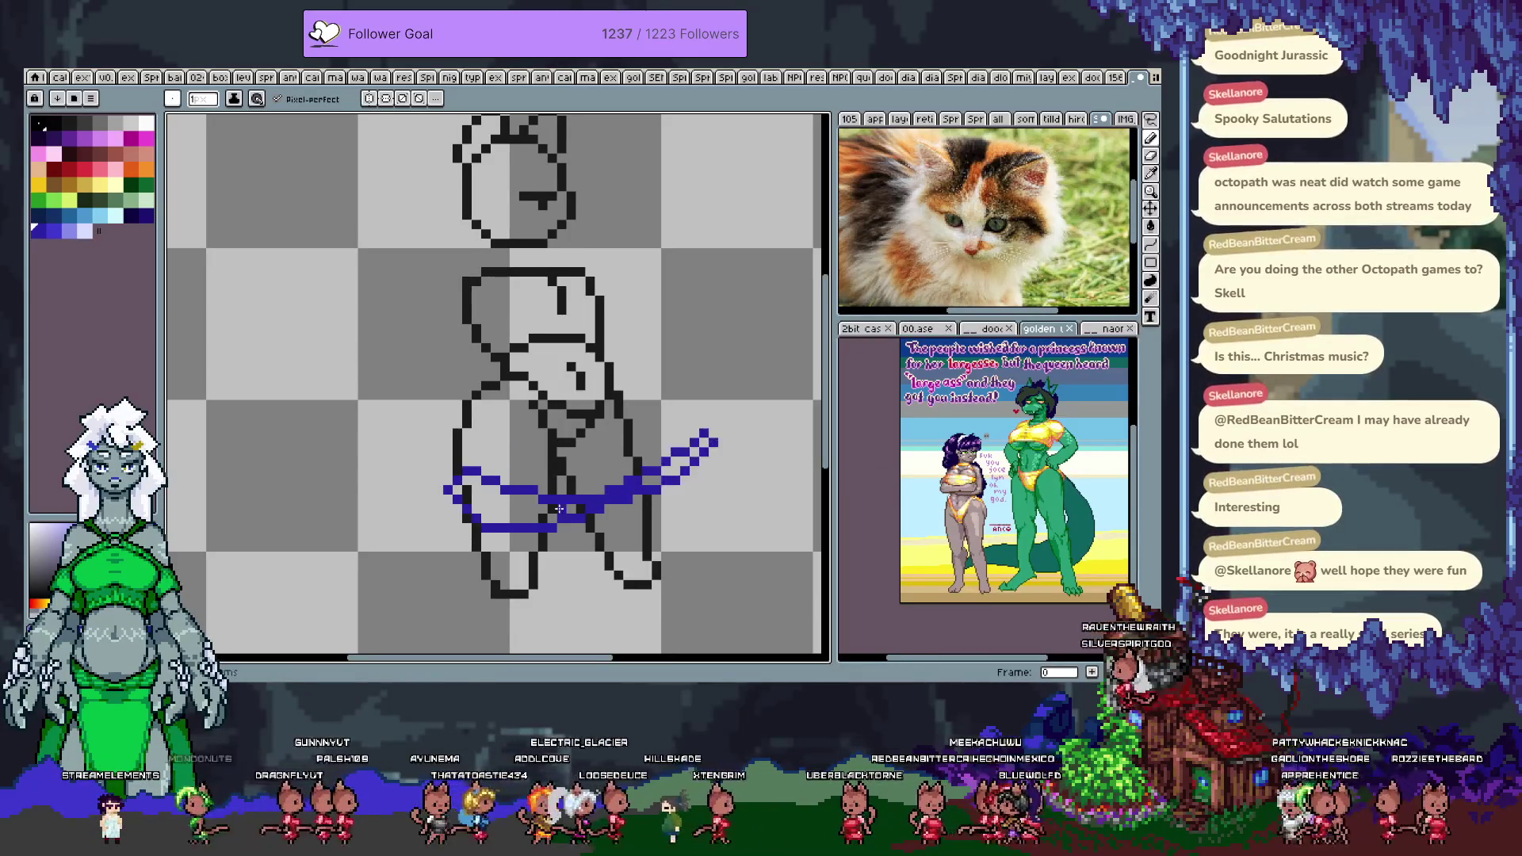
key(ctrl+z)
key(v)
key(ctrl+z)
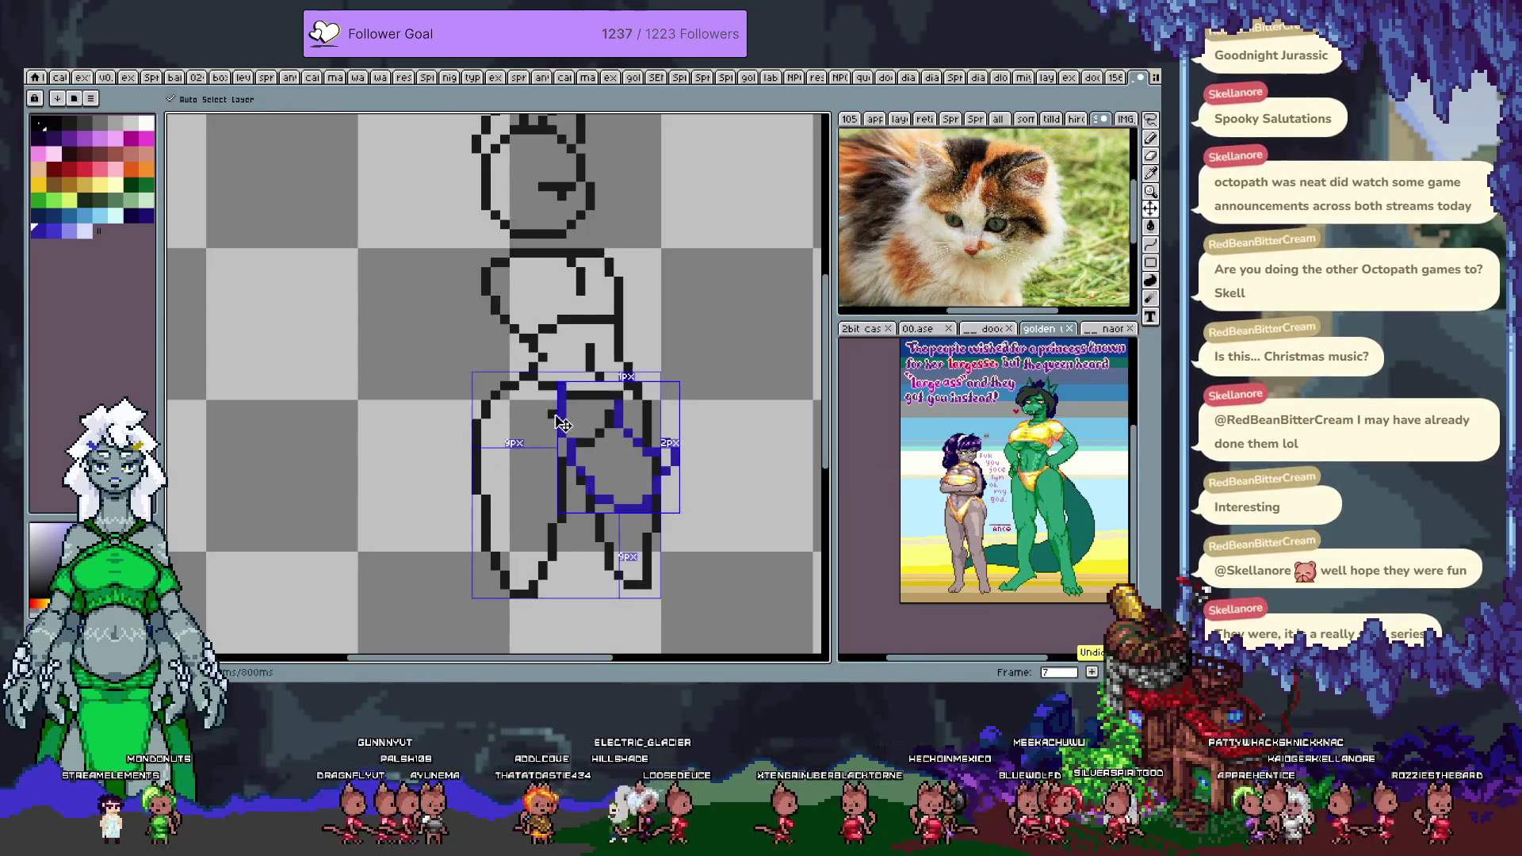
key(ctrl+y)
key(b)
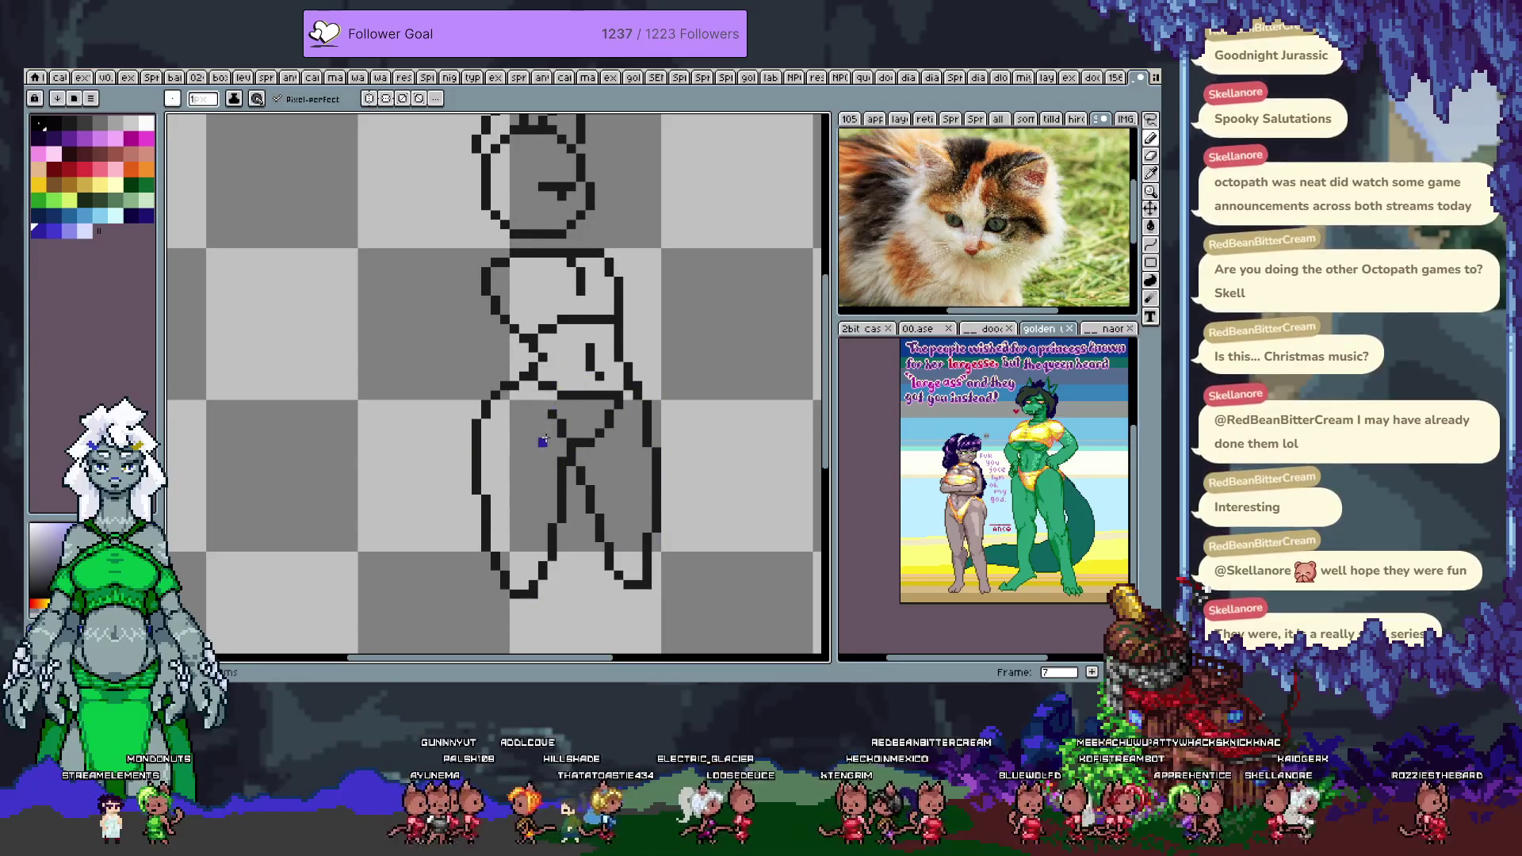
key(comma)
key(comma)
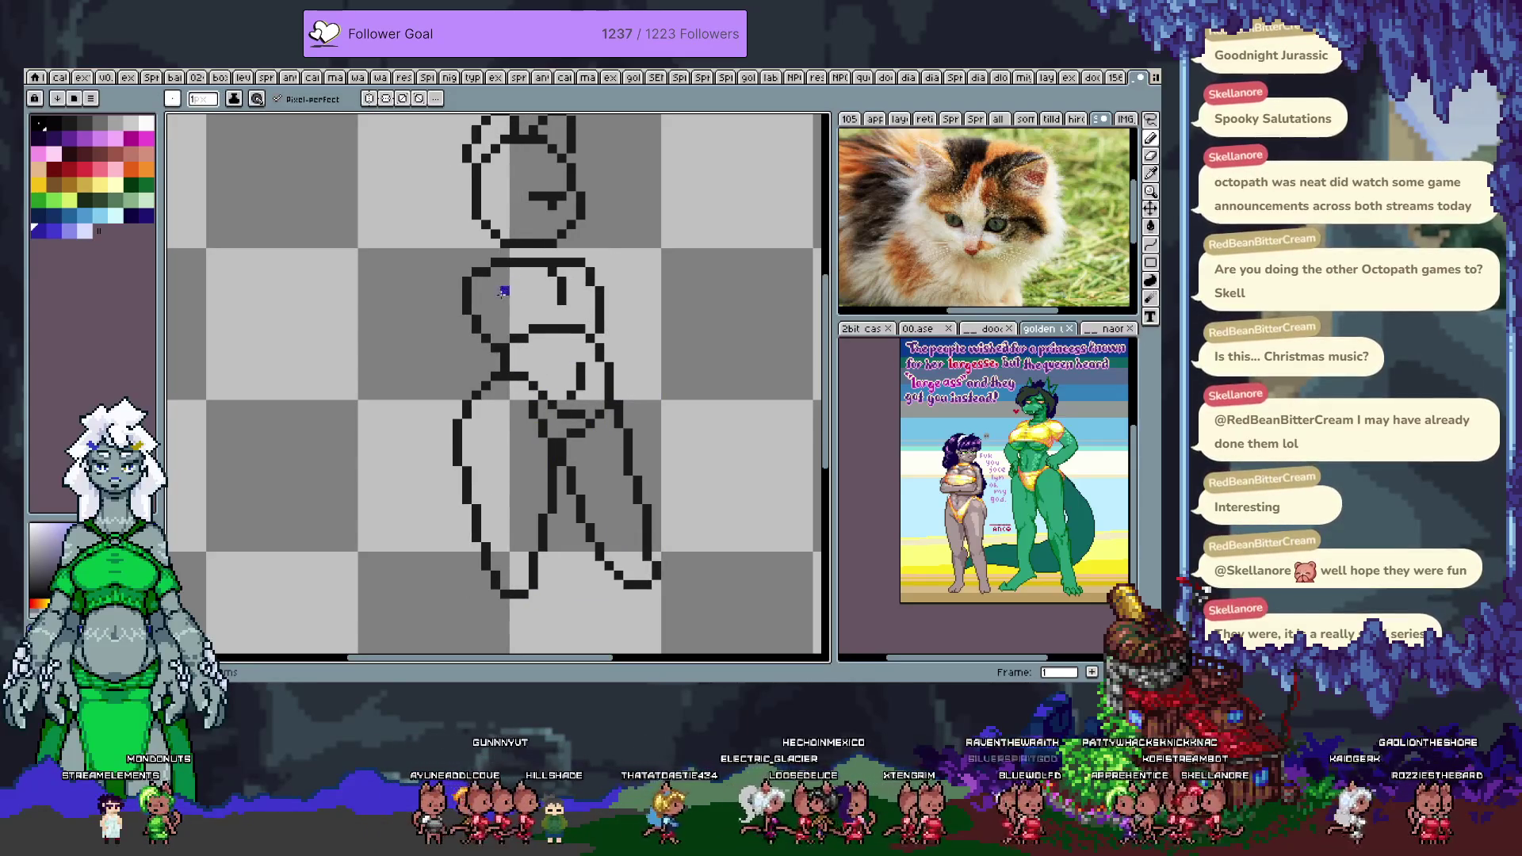
- Switch to white and try several white strokes across the chest on frame 3, undoing each
scroll(550, 349, up, 2)
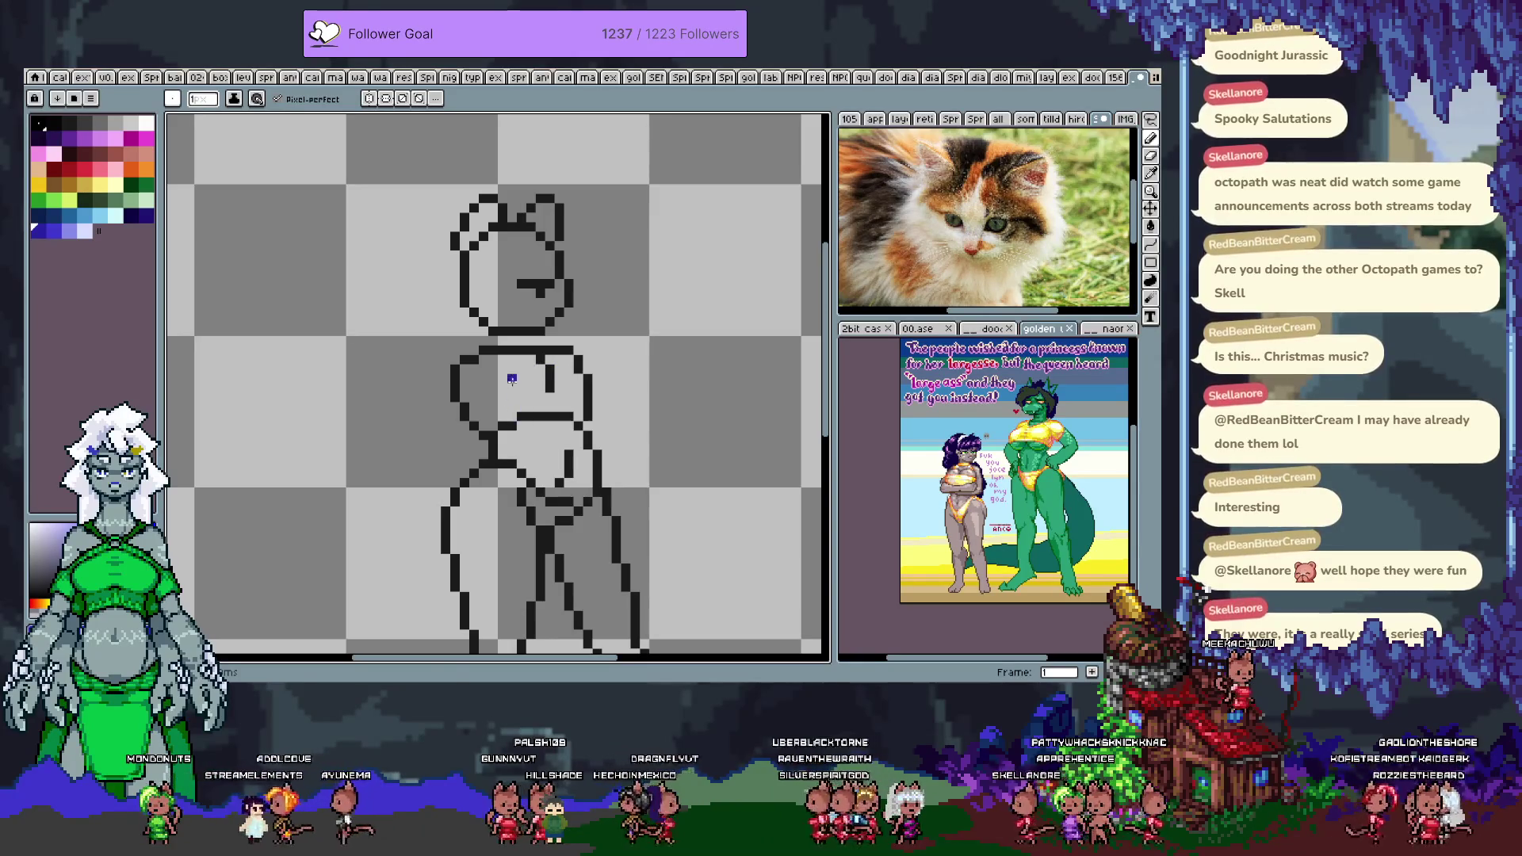
key(x)
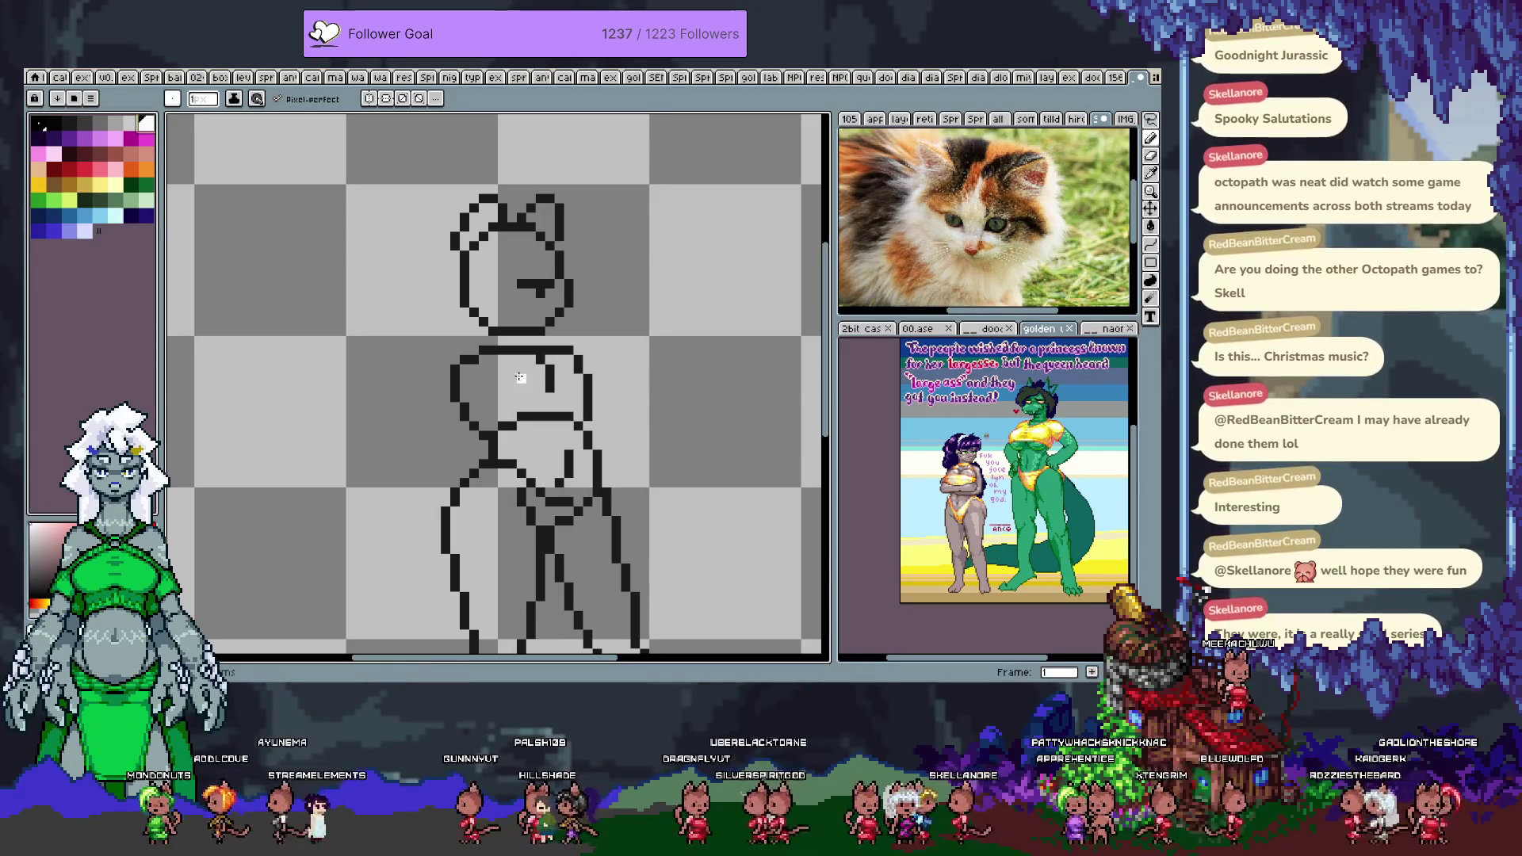
key(Return)
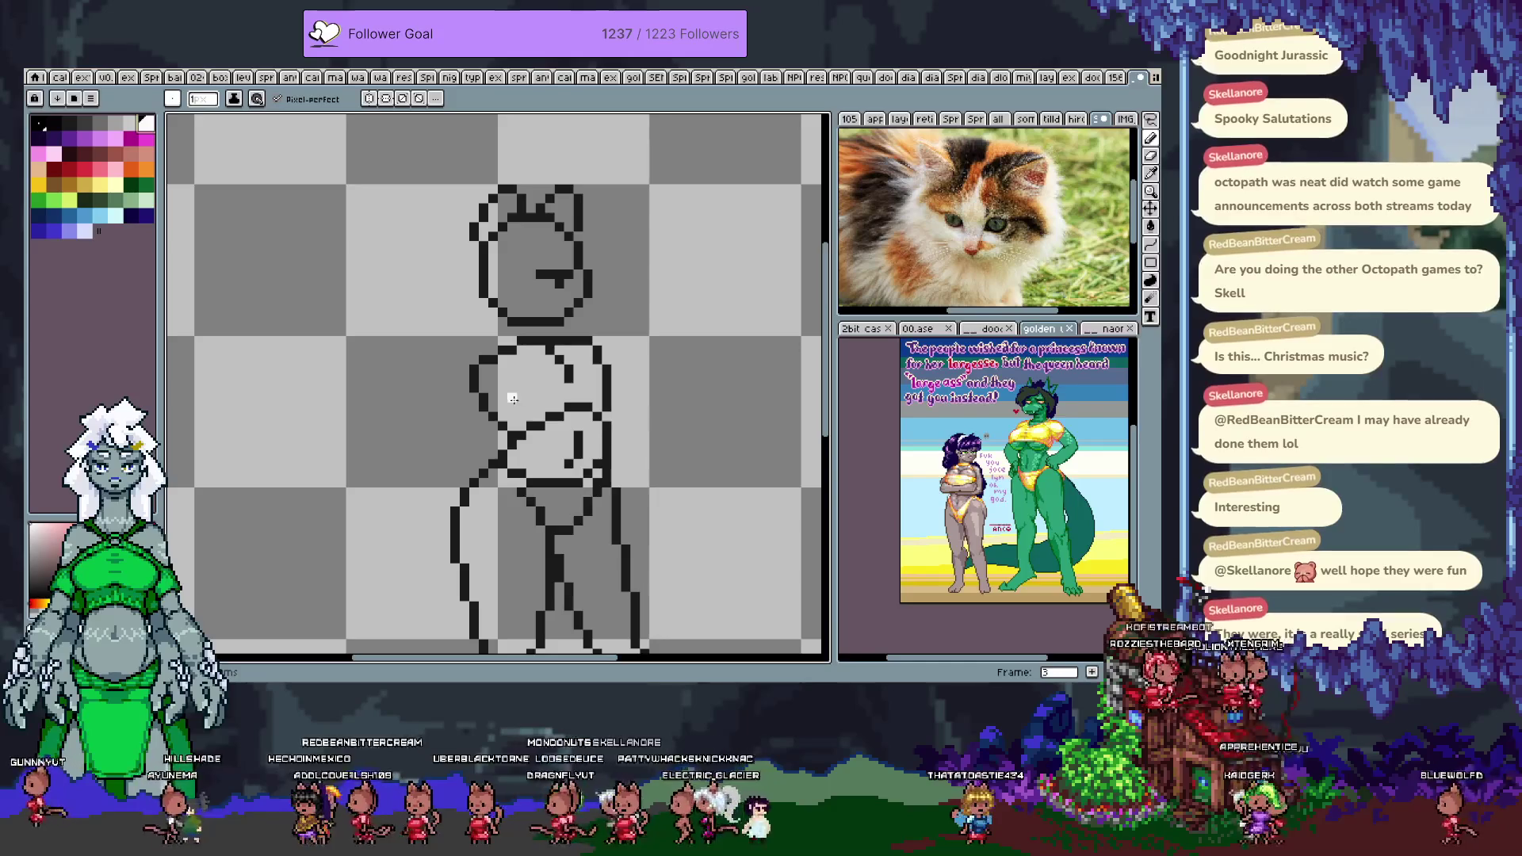
drag(479, 407, 624, 387)
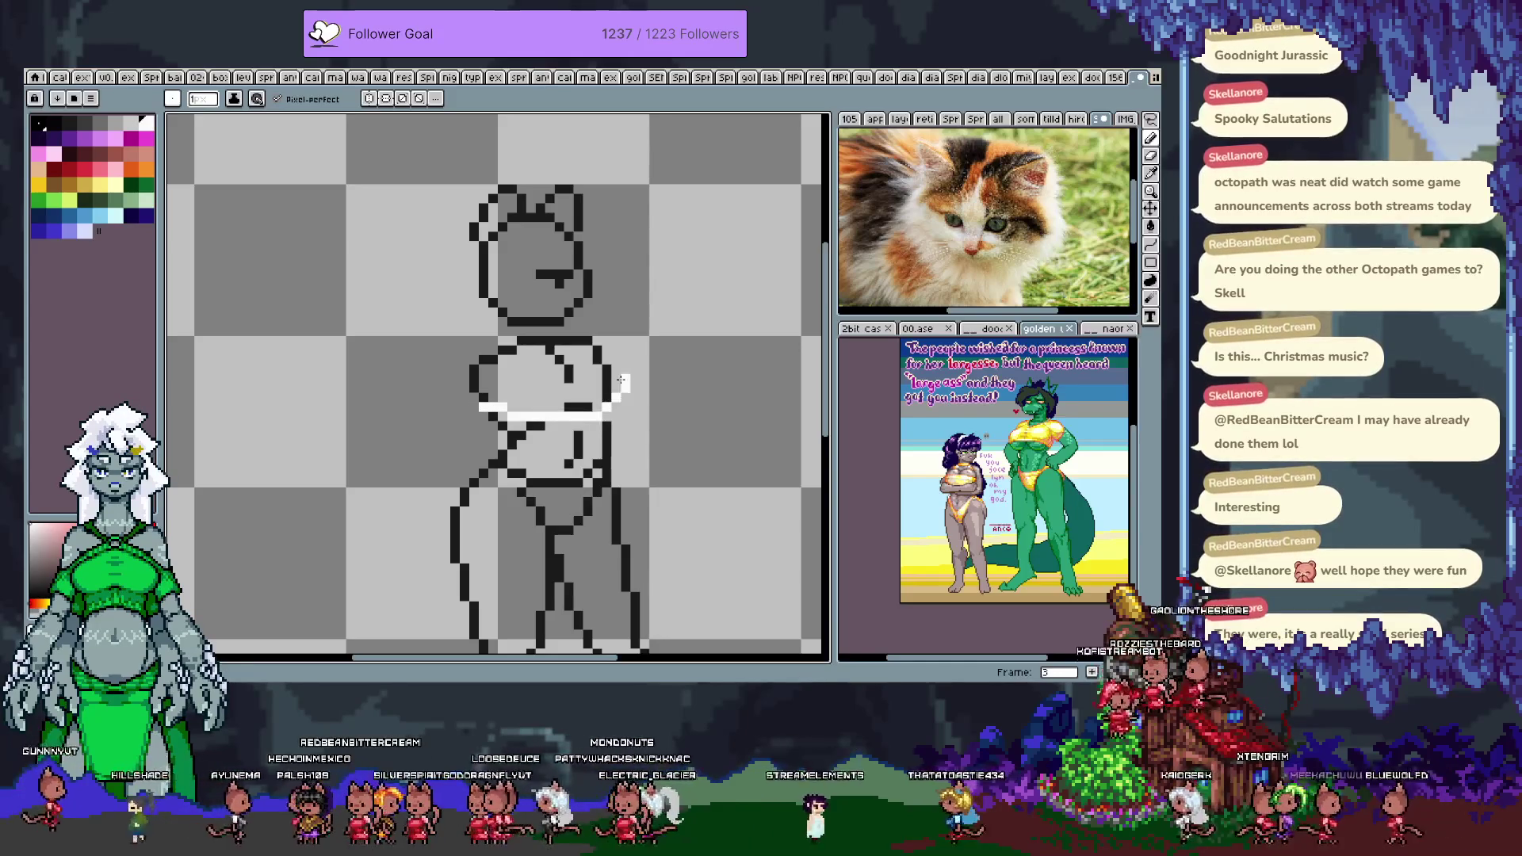
key(ctrl+z)
mouse_move(480, 396)
mouse_down()
mouse_move(571, 409)
mouse_move(607, 374)
mouse_up()
key(ctrl+z)
key(ctrl+z)
drag(490, 407, 616, 387)
key(ctrl+z)
drag(481, 407, 626, 371)
- Paint the white band under the bust, filling pixels up to the left and right chest outlines
key(ctrl+z)
mouse_move(502, 396)
mouse_down()
mouse_move(572, 390)
mouse_move(607, 406)
mouse_move(596, 397)
mouse_up()
key(ctrl+z)
key(ctrl+z)
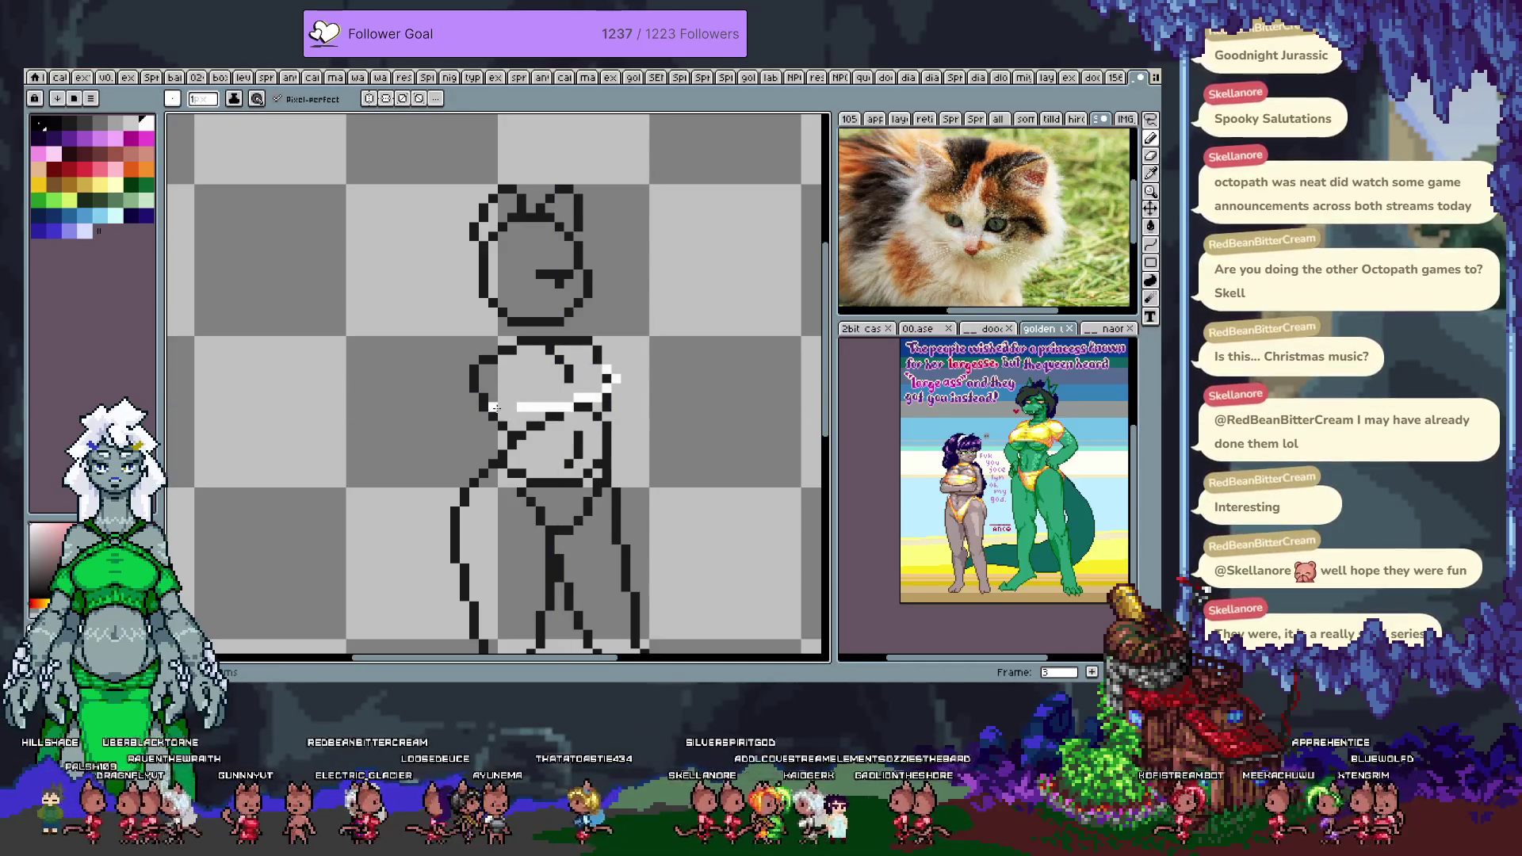
click(484, 388)
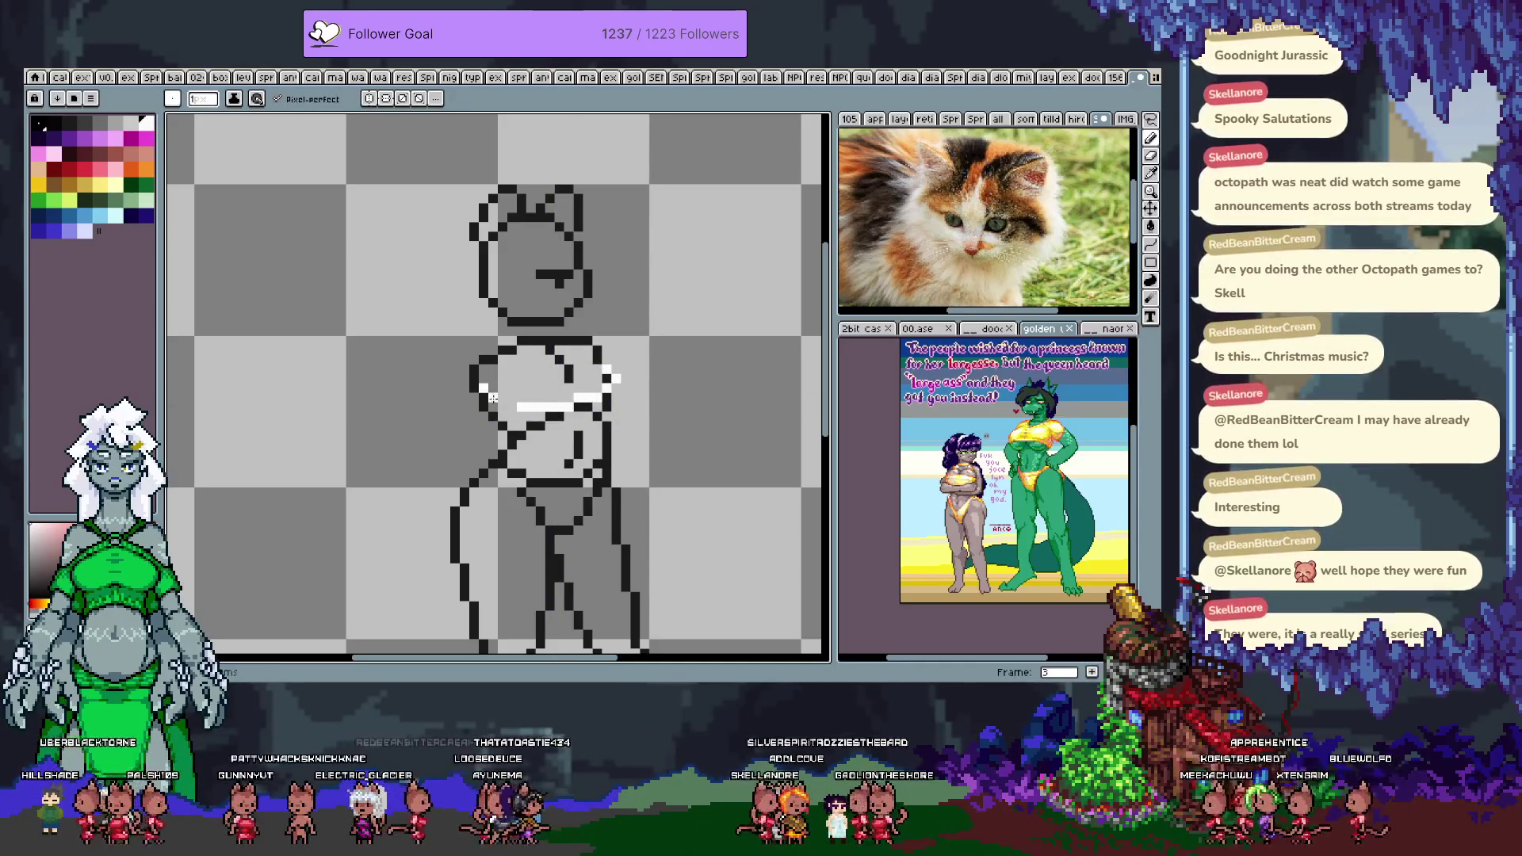
drag(490, 396, 517, 398)
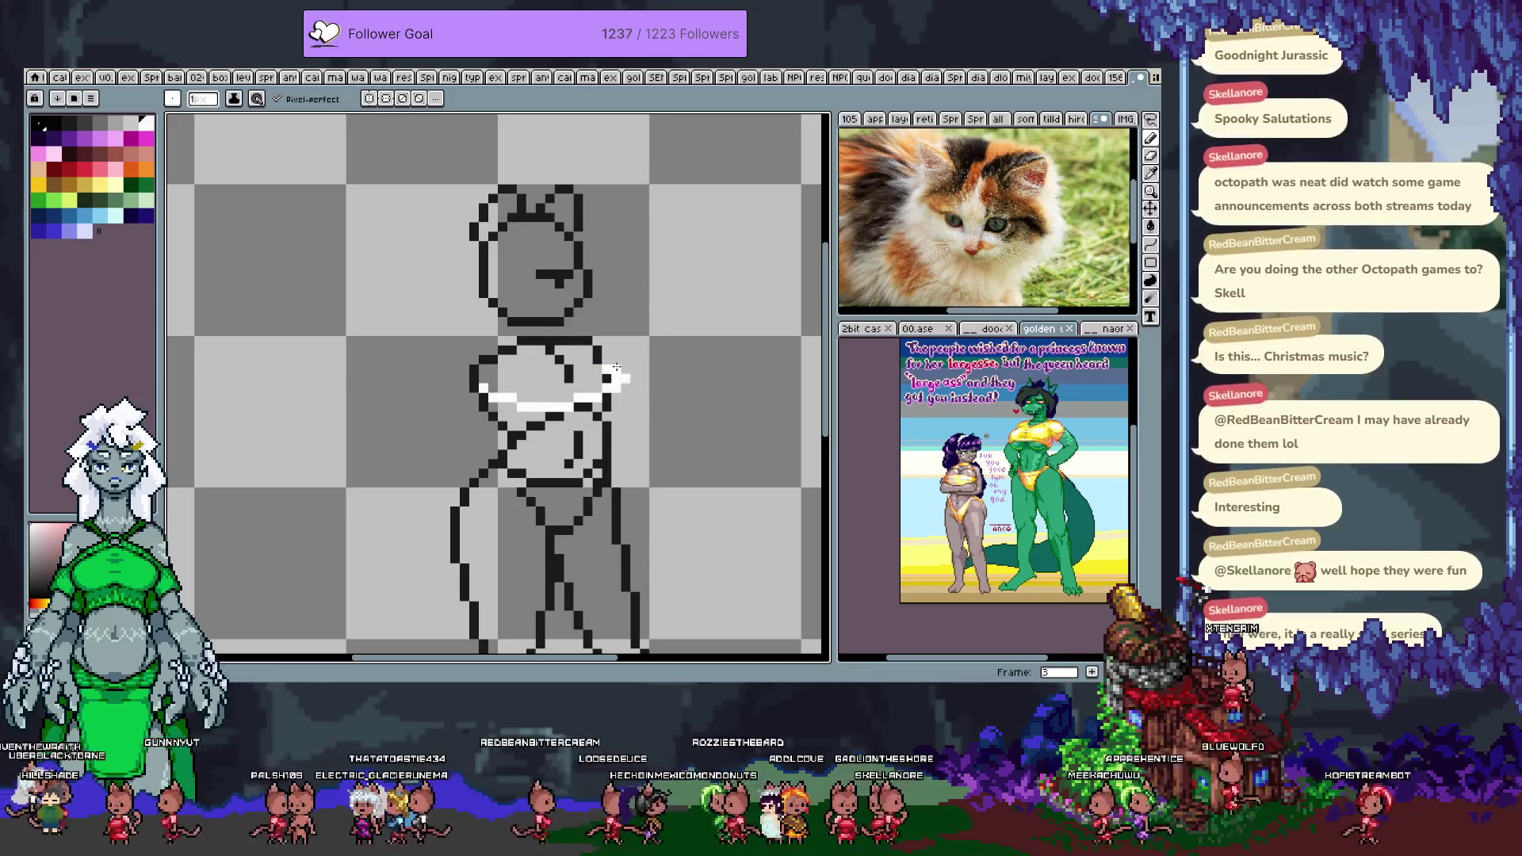
drag(615, 364, 627, 373)
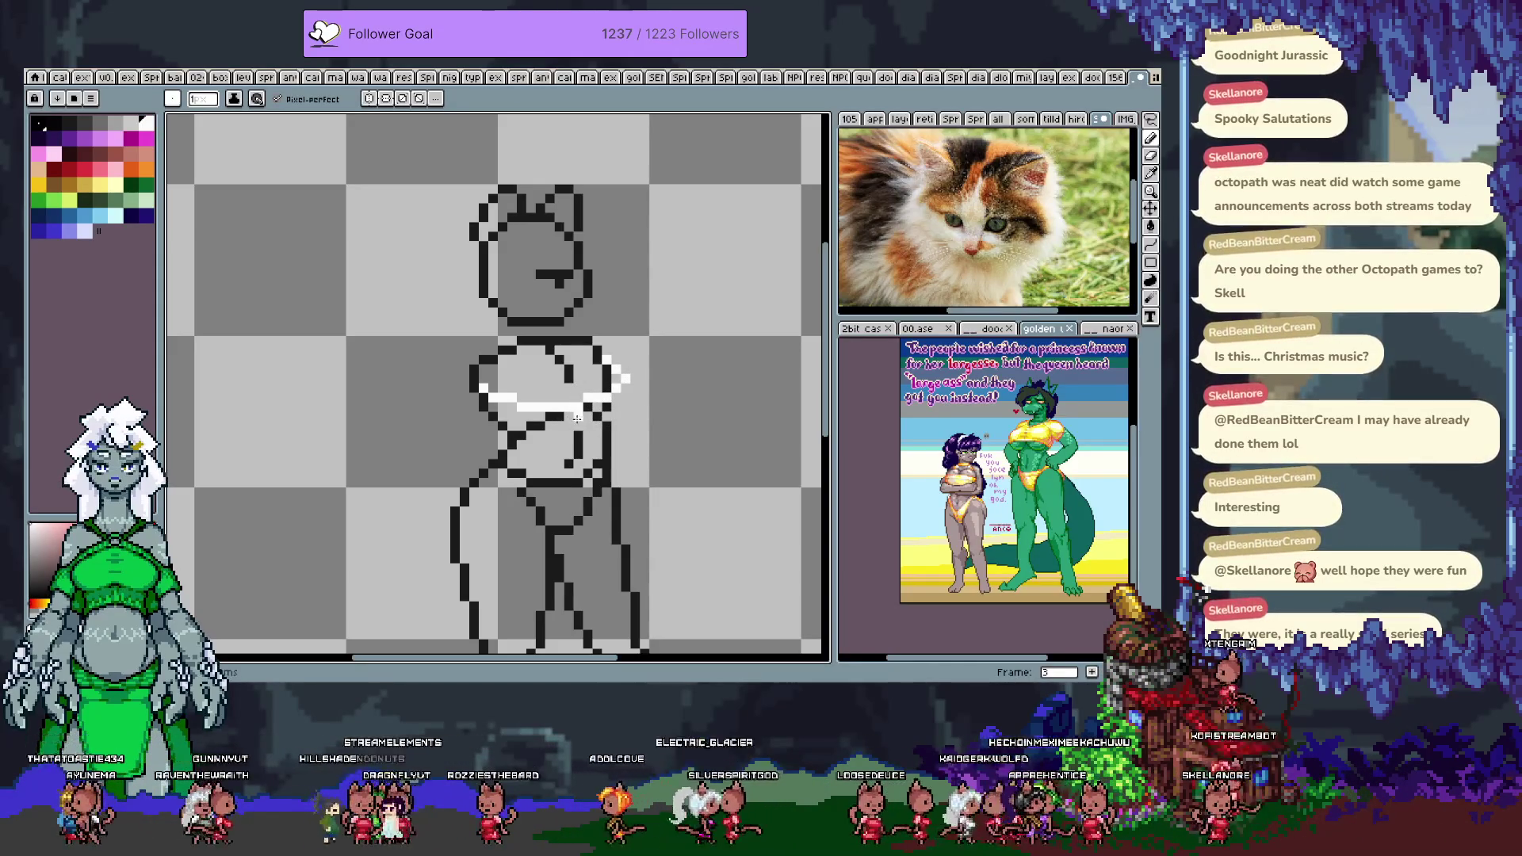
- Enable onion-skin ghosting of neighbouring frames and return to frame 3
key(period)
key(Tab)
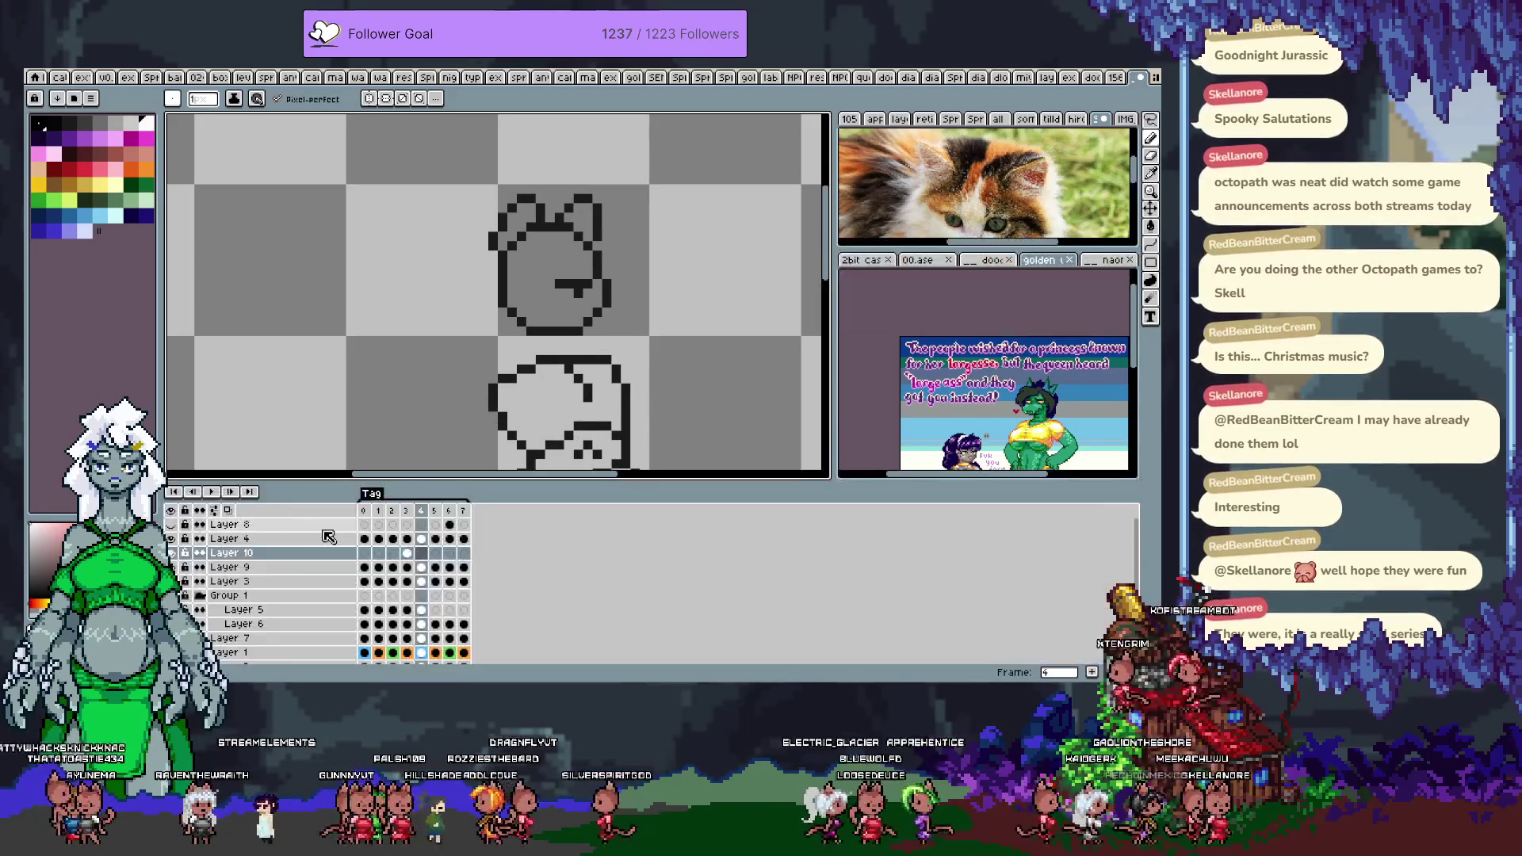
key(Tab)
key(Tab)
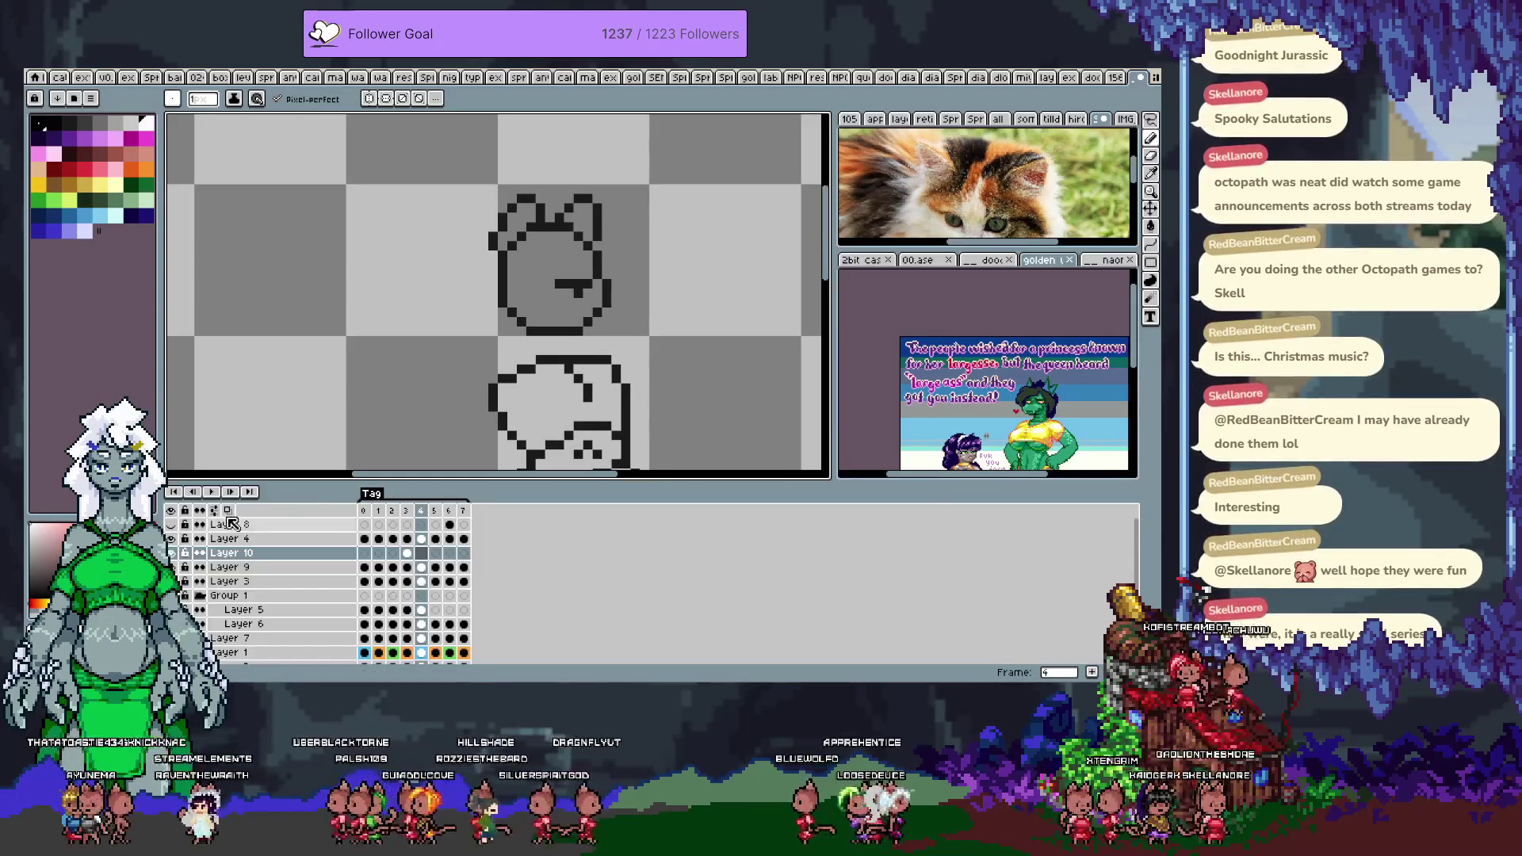
click(238, 523)
key(Tab)
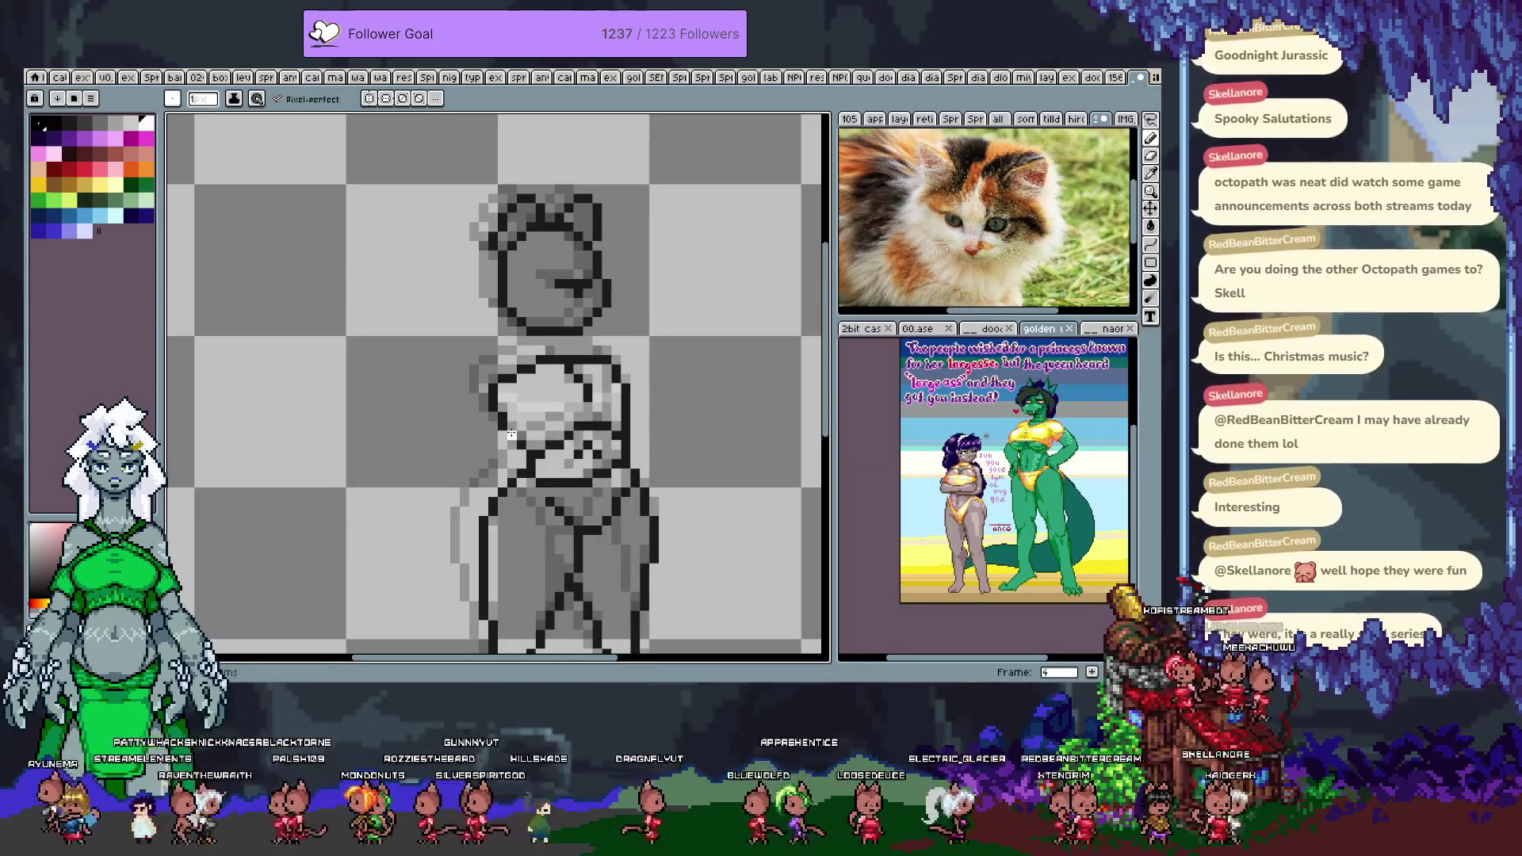
key(comma)
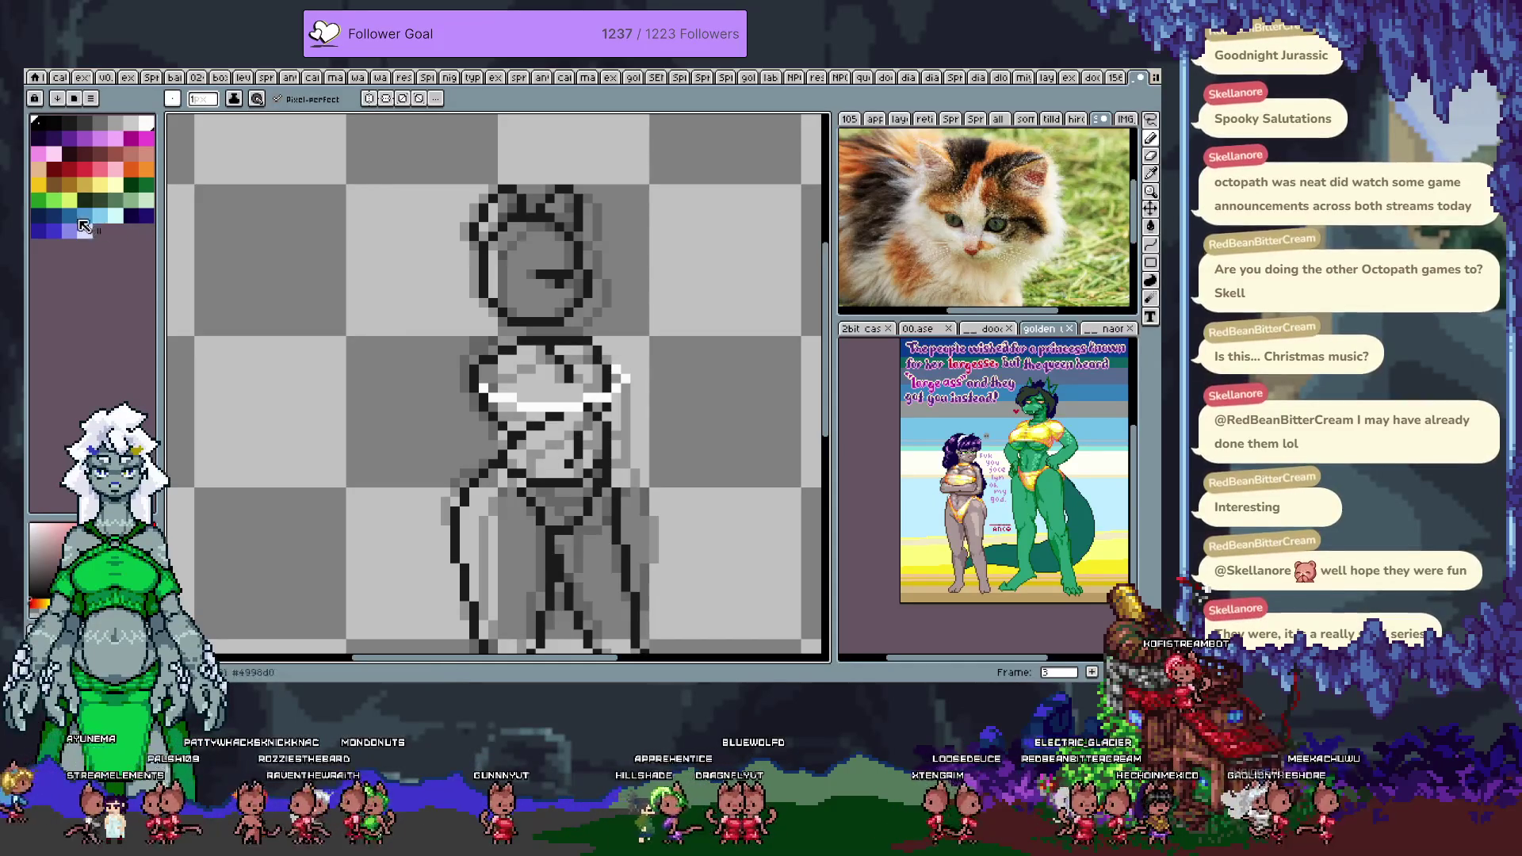
- Pick dark red from the palette and select the white chest band
click(68, 171)
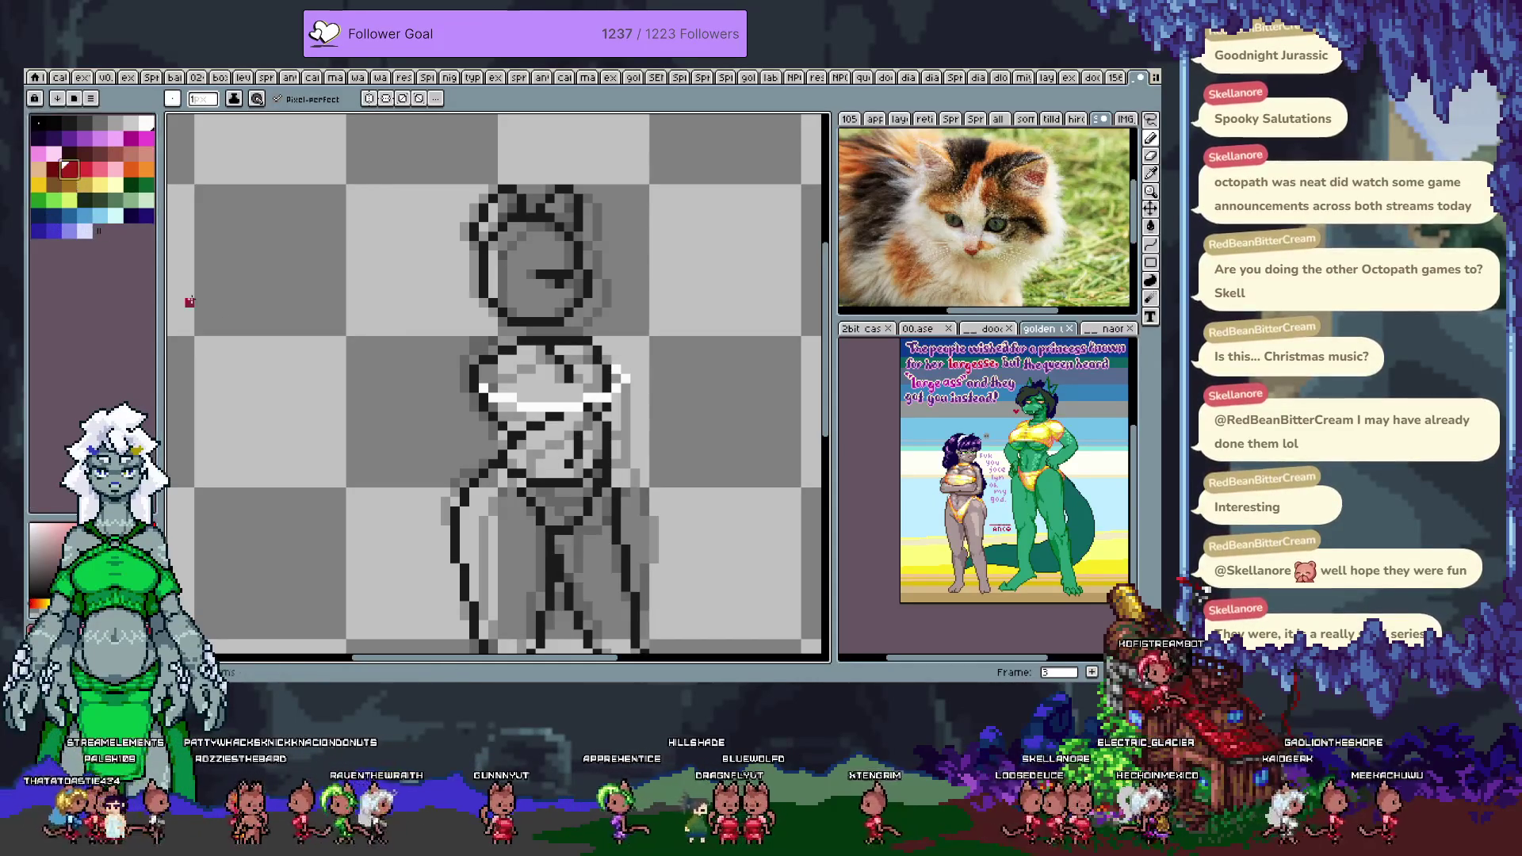
key(m)
drag(479, 366, 630, 410)
key(ctrl+z)
- Try filling the chest band red with the Paint Bucket, then undo the fill
key(g)
click(608, 403)
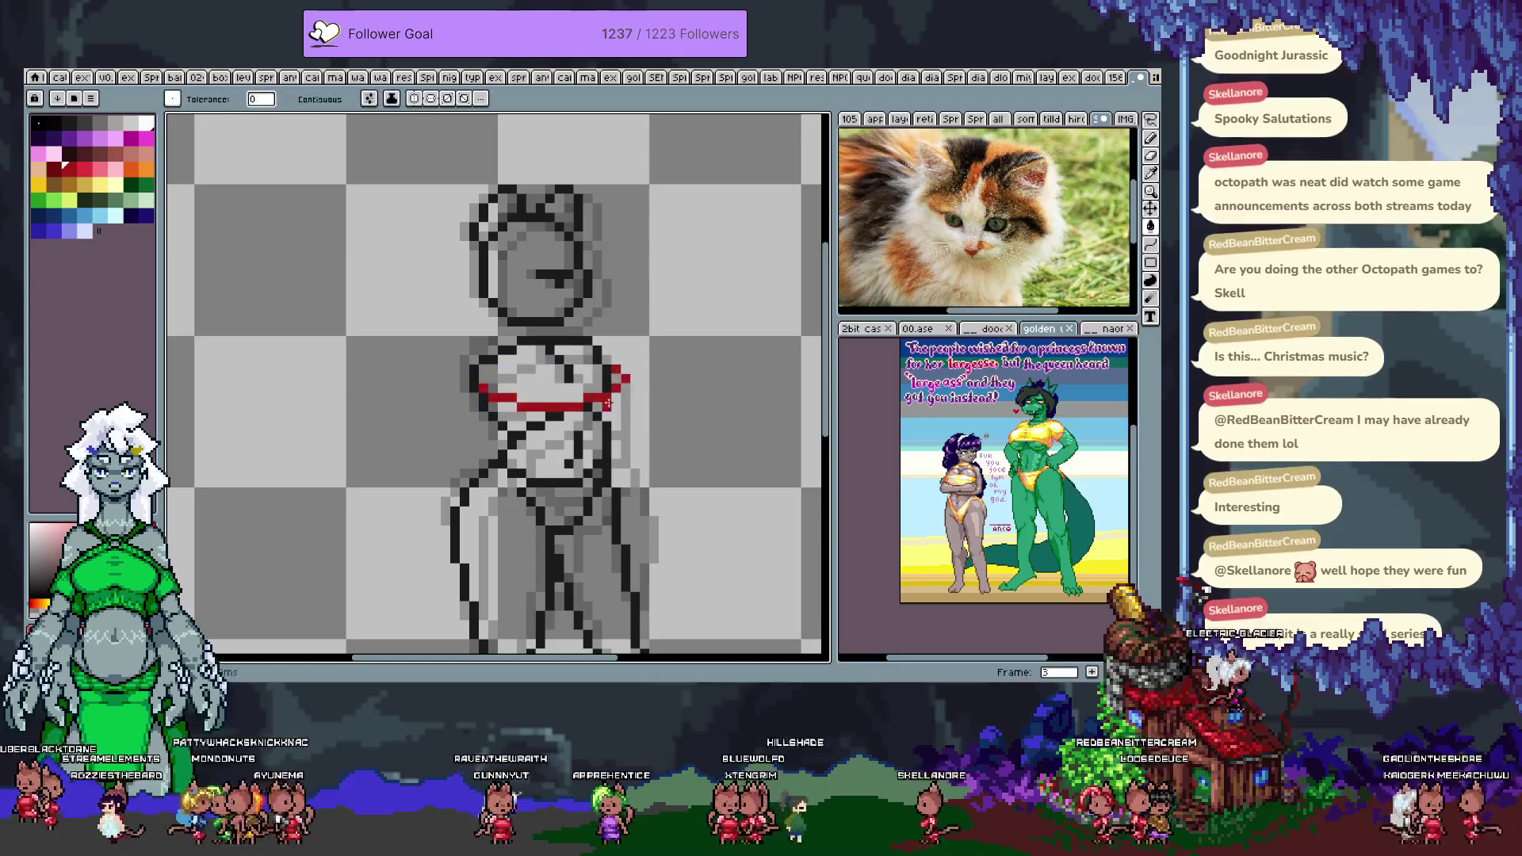
click(611, 402)
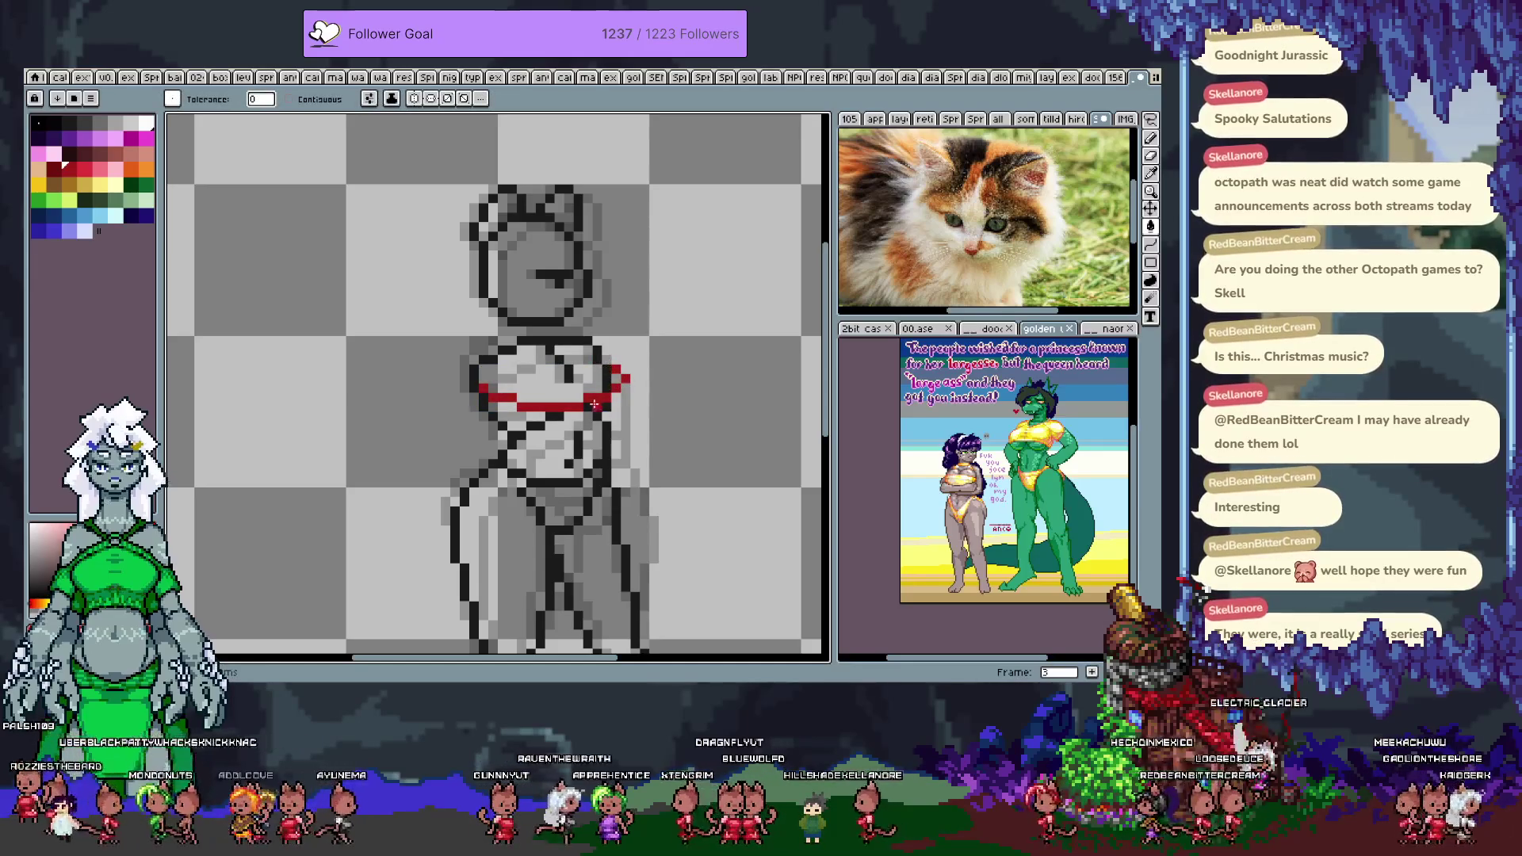
key(ctrl+z)
key(m)
key(ctrl+z)
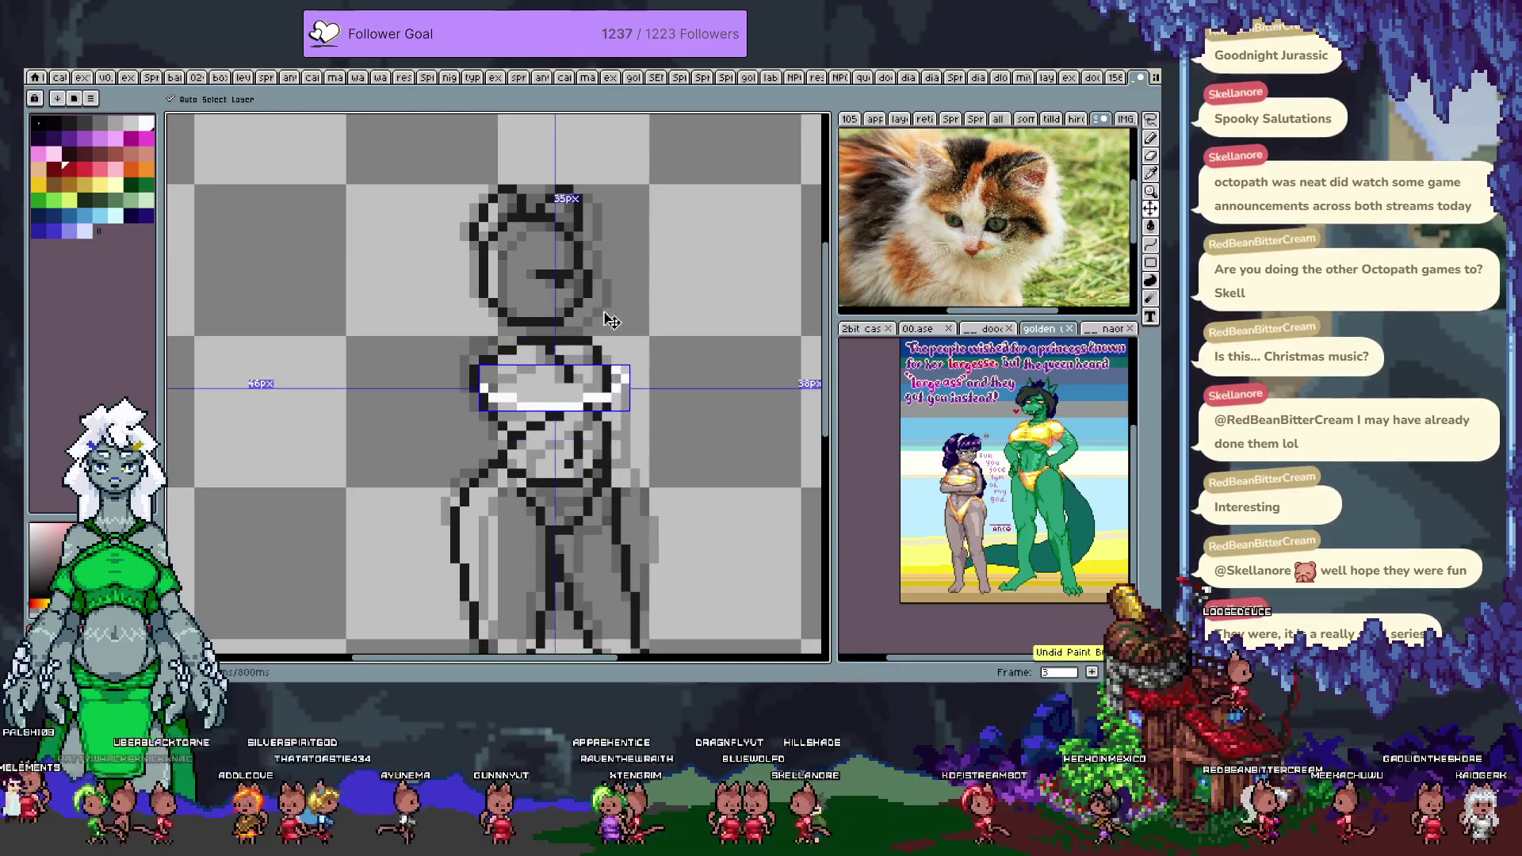
key(g)
key(ctrl+z)
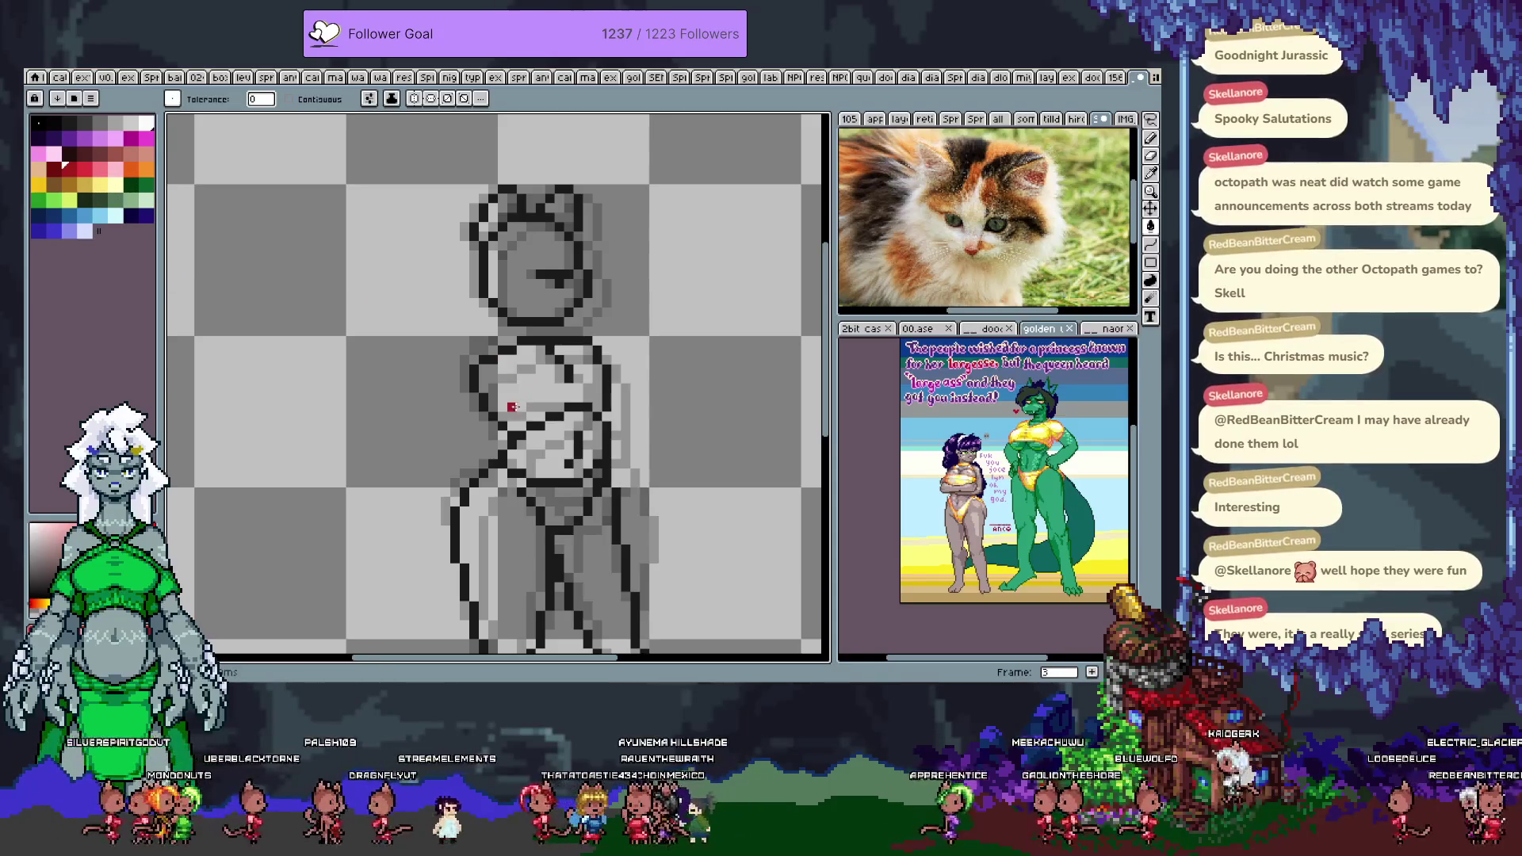
- Undo an accidental dark red background fill and go back to the pencil
click(560, 426)
key(ctrl+z)
key(b)
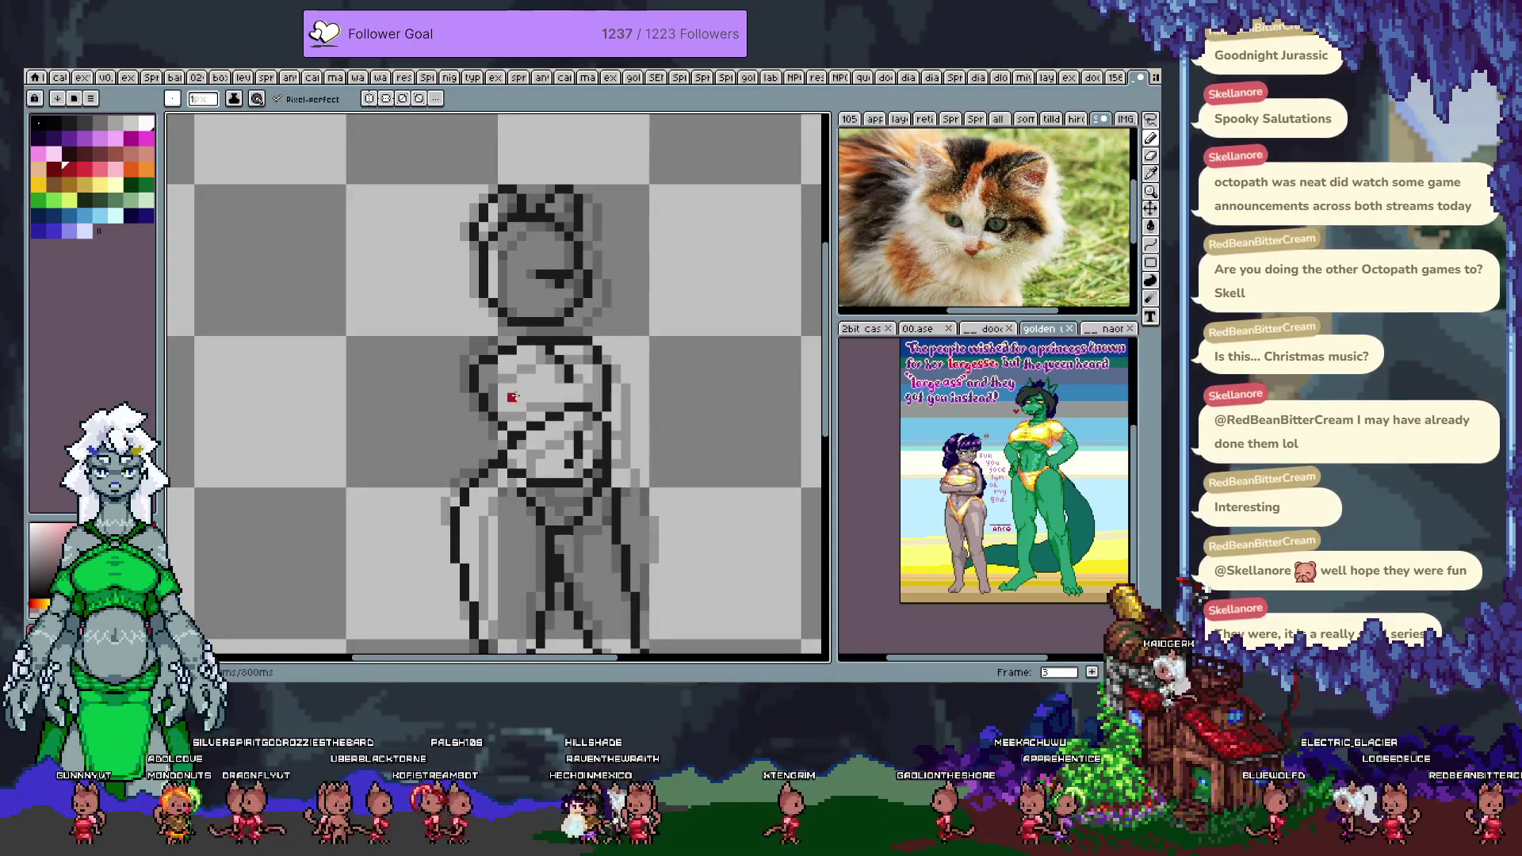
key(Return)
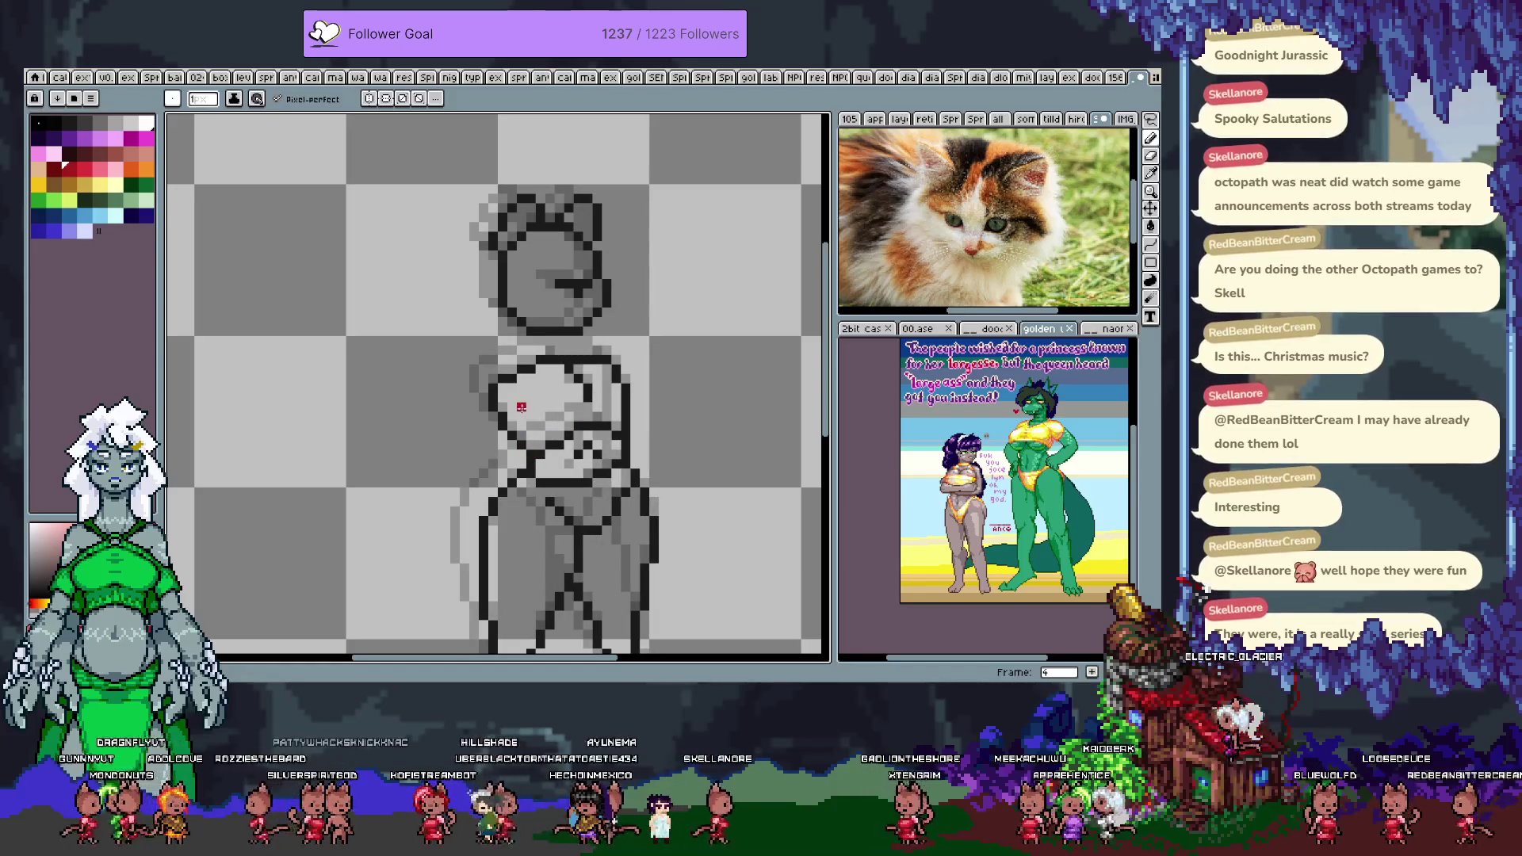
- Draw red chest lines across the figure on frames 4, 5, 6 and 7
drag(521, 407, 634, 368)
key(period)
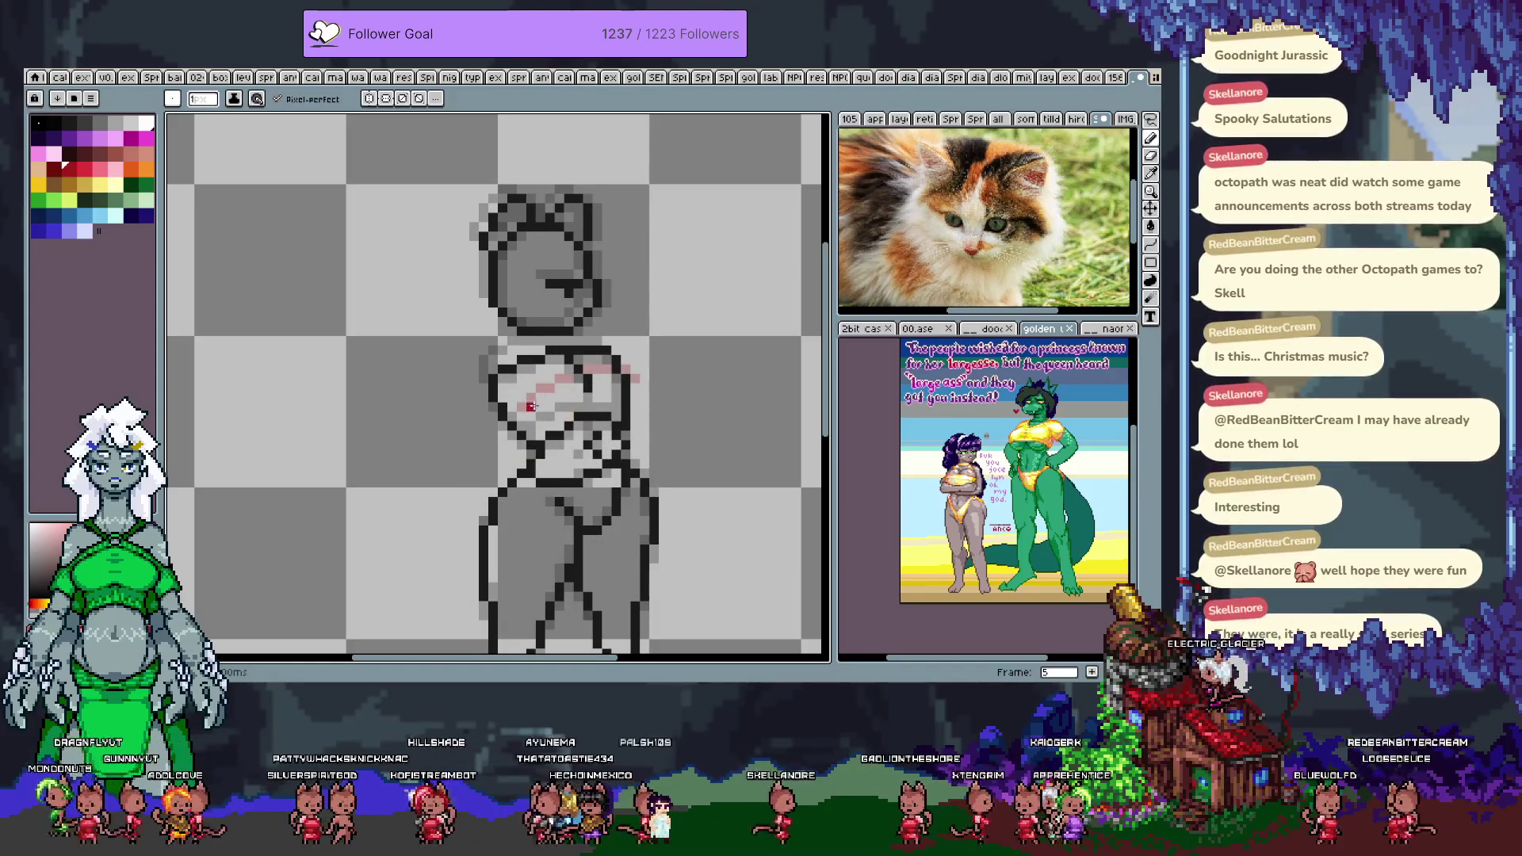
drag(561, 415, 643, 387)
key(period)
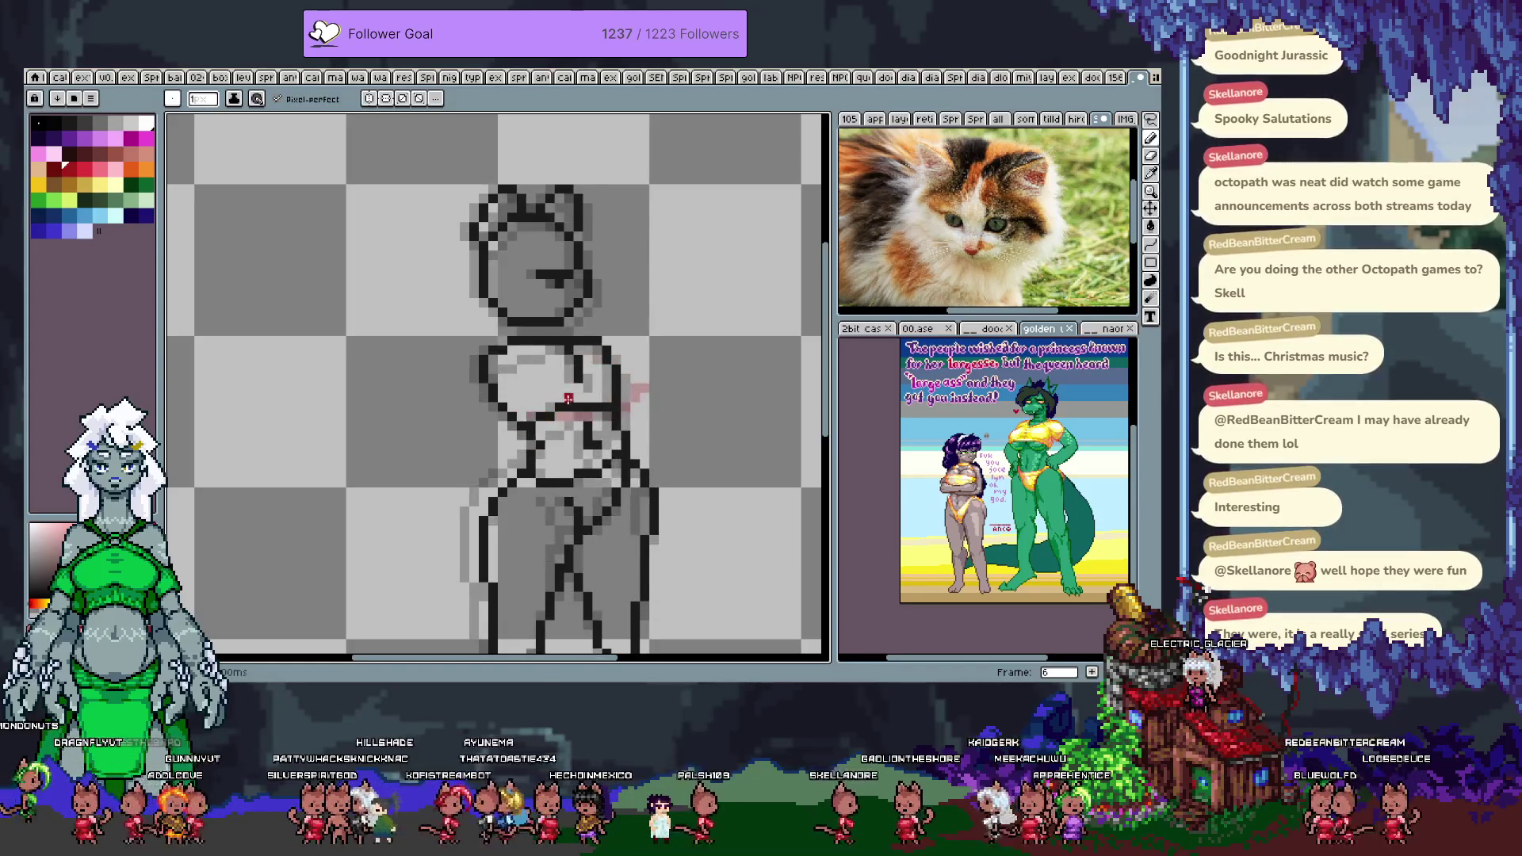
drag(537, 409, 638, 373)
key(period)
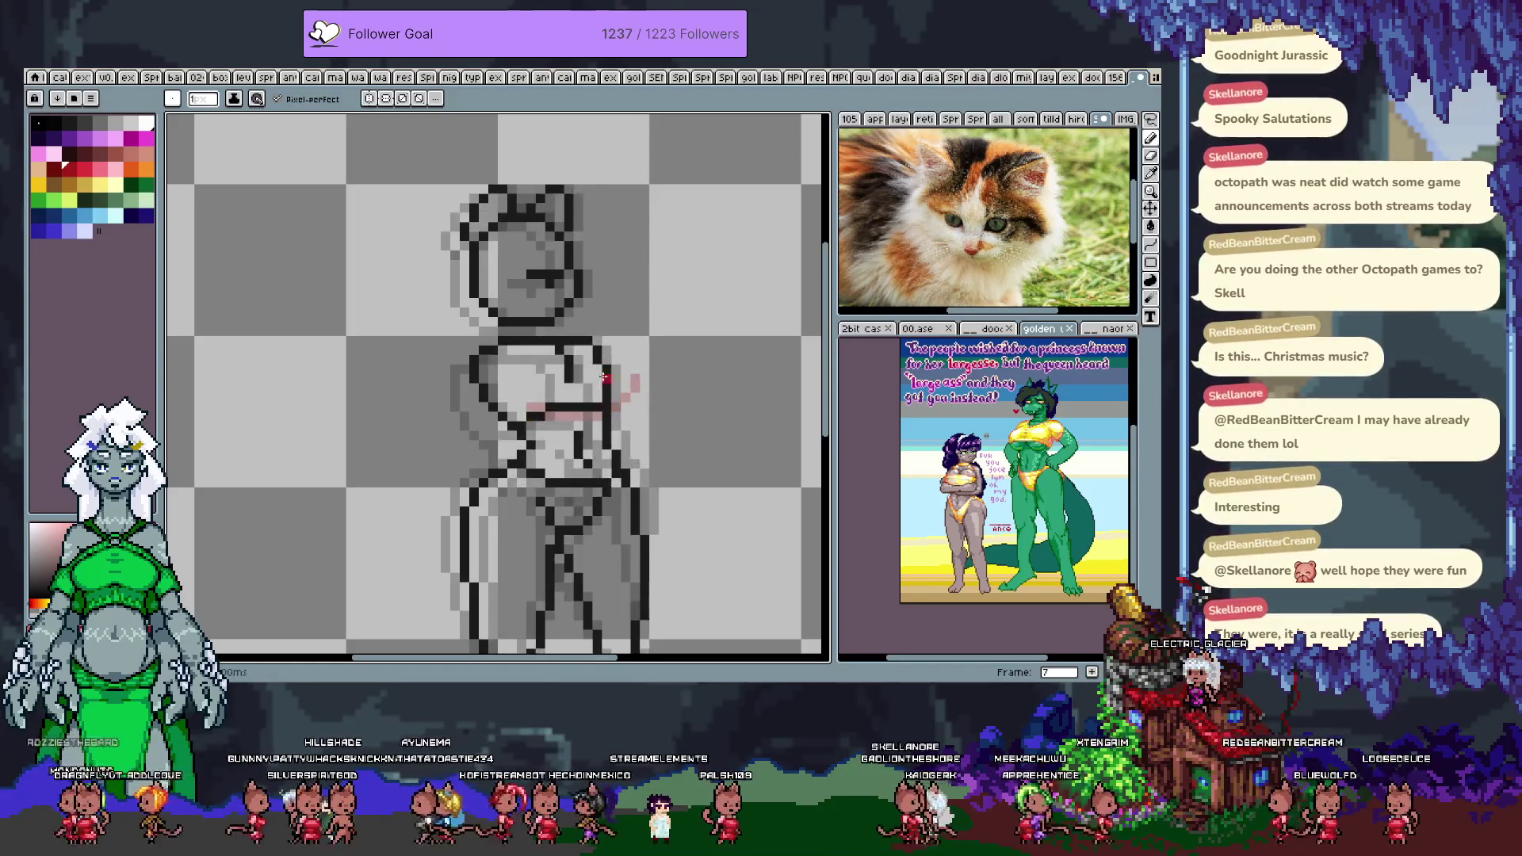
drag(532, 412, 615, 378)
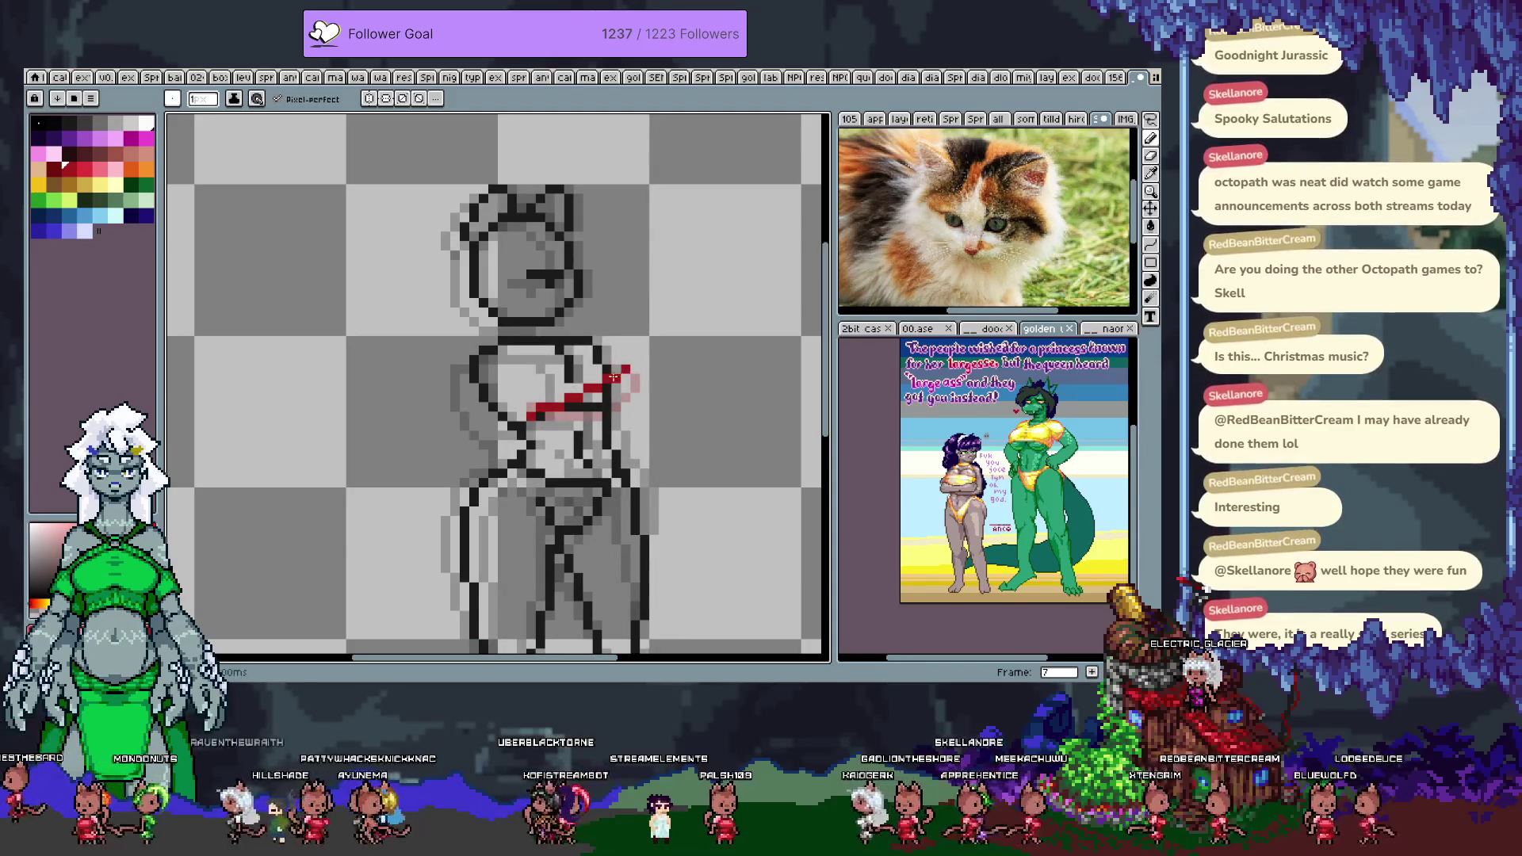
- Draw red chest strokes on frames 0 and 2, undoing the slanted one on frame 1
key(period)
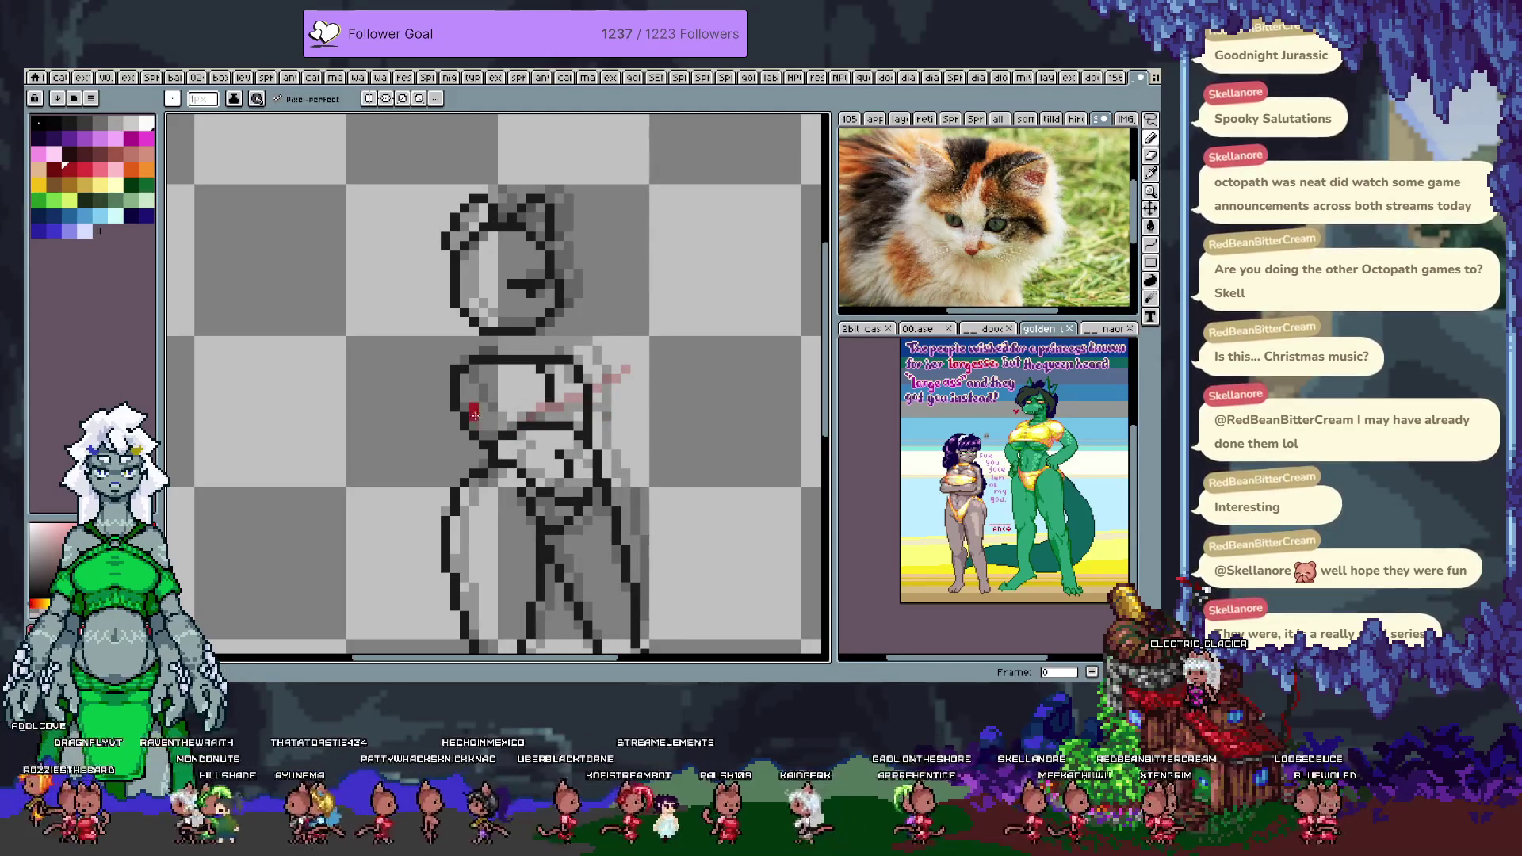
drag(473, 410, 598, 397)
key(period)
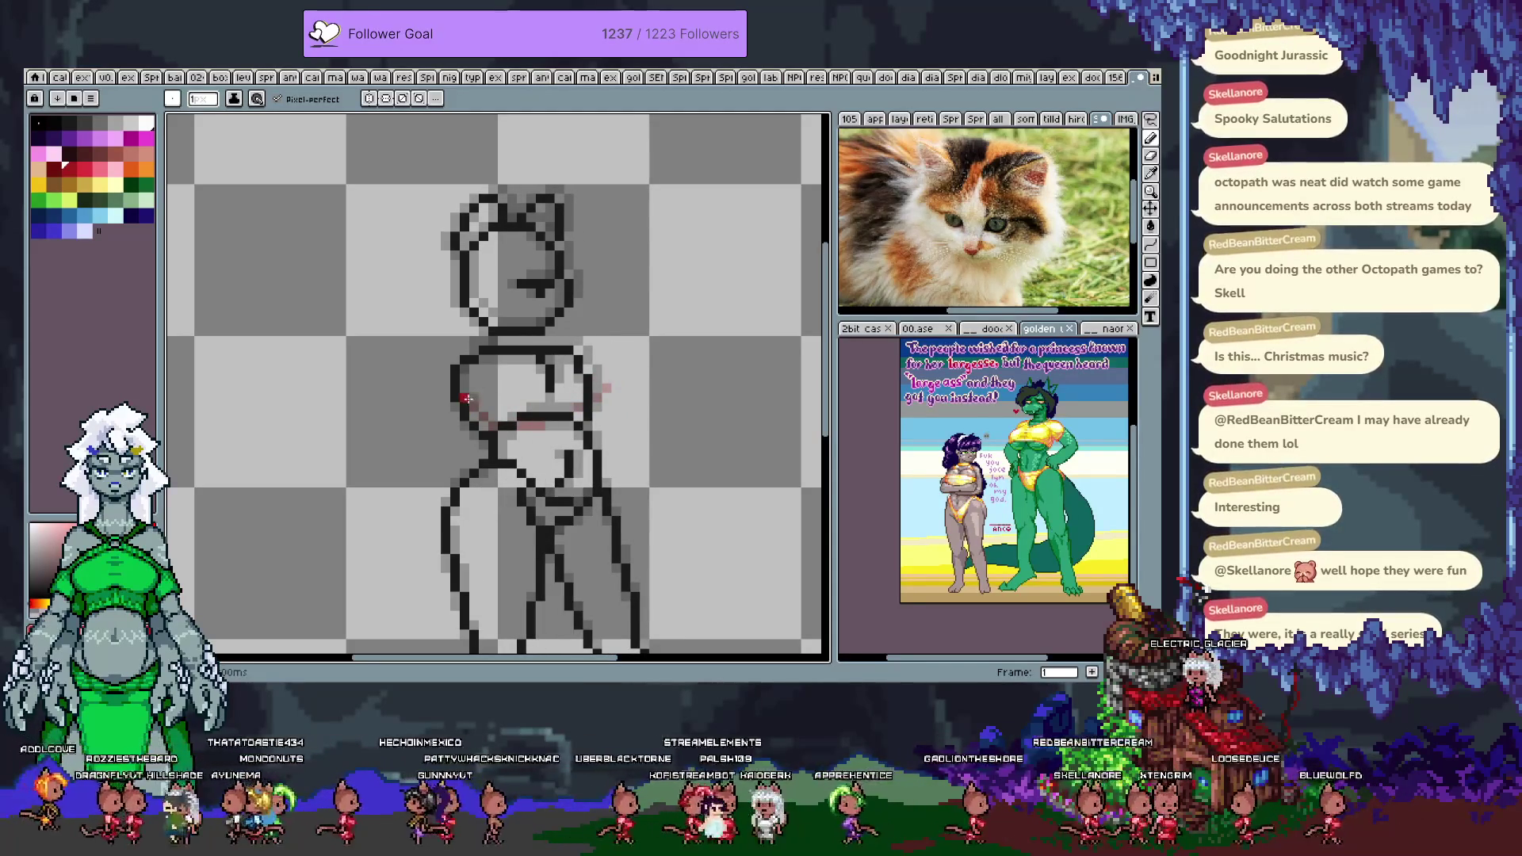
mouse_move(466, 397)
mouse_down()
mouse_move(521, 426)
mouse_move(543, 406)
mouse_up()
key(ctrl+z)
key(Right)
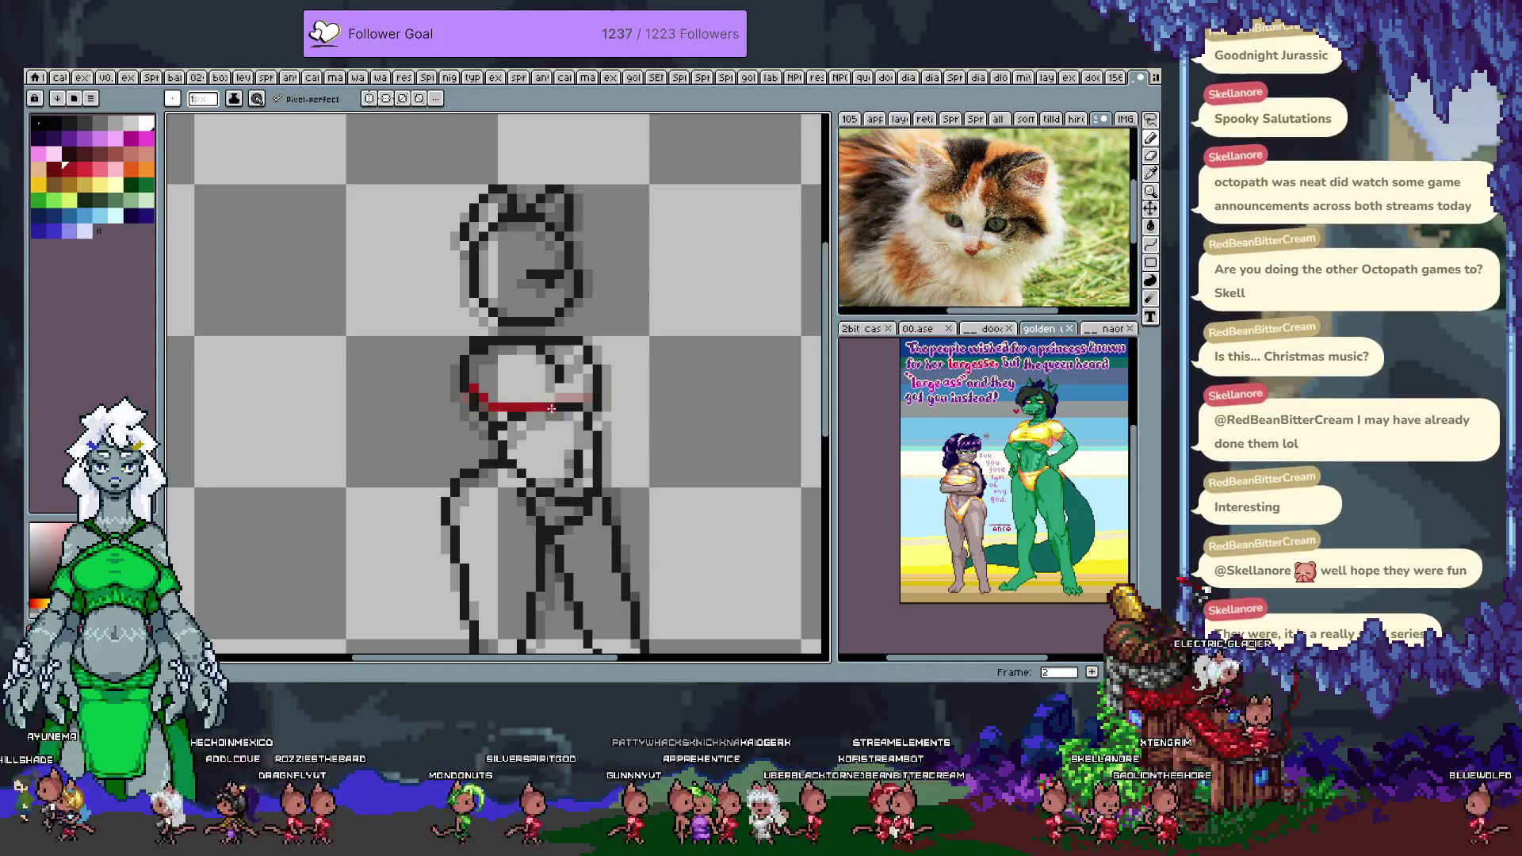
mouse_move(481, 390)
mouse_down()
mouse_move(570, 406)
mouse_move(627, 388)
mouse_move(616, 366)
mouse_up()
- Select frame 2's red chest stroke to reposition it, then deselect
key(m)
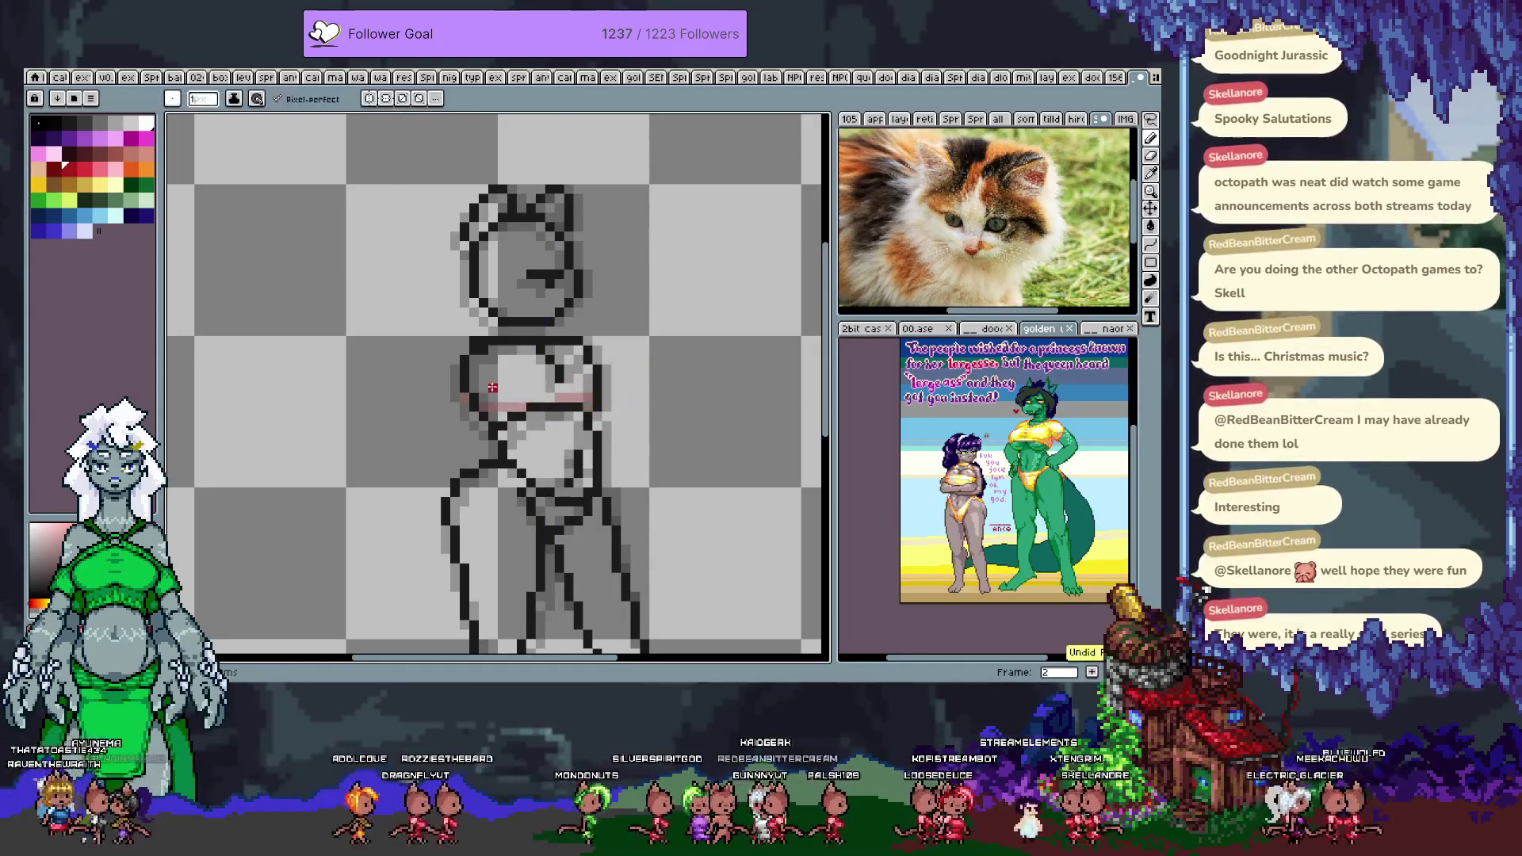
drag(480, 411, 619, 365)
key(b)
key(ctrl+d)
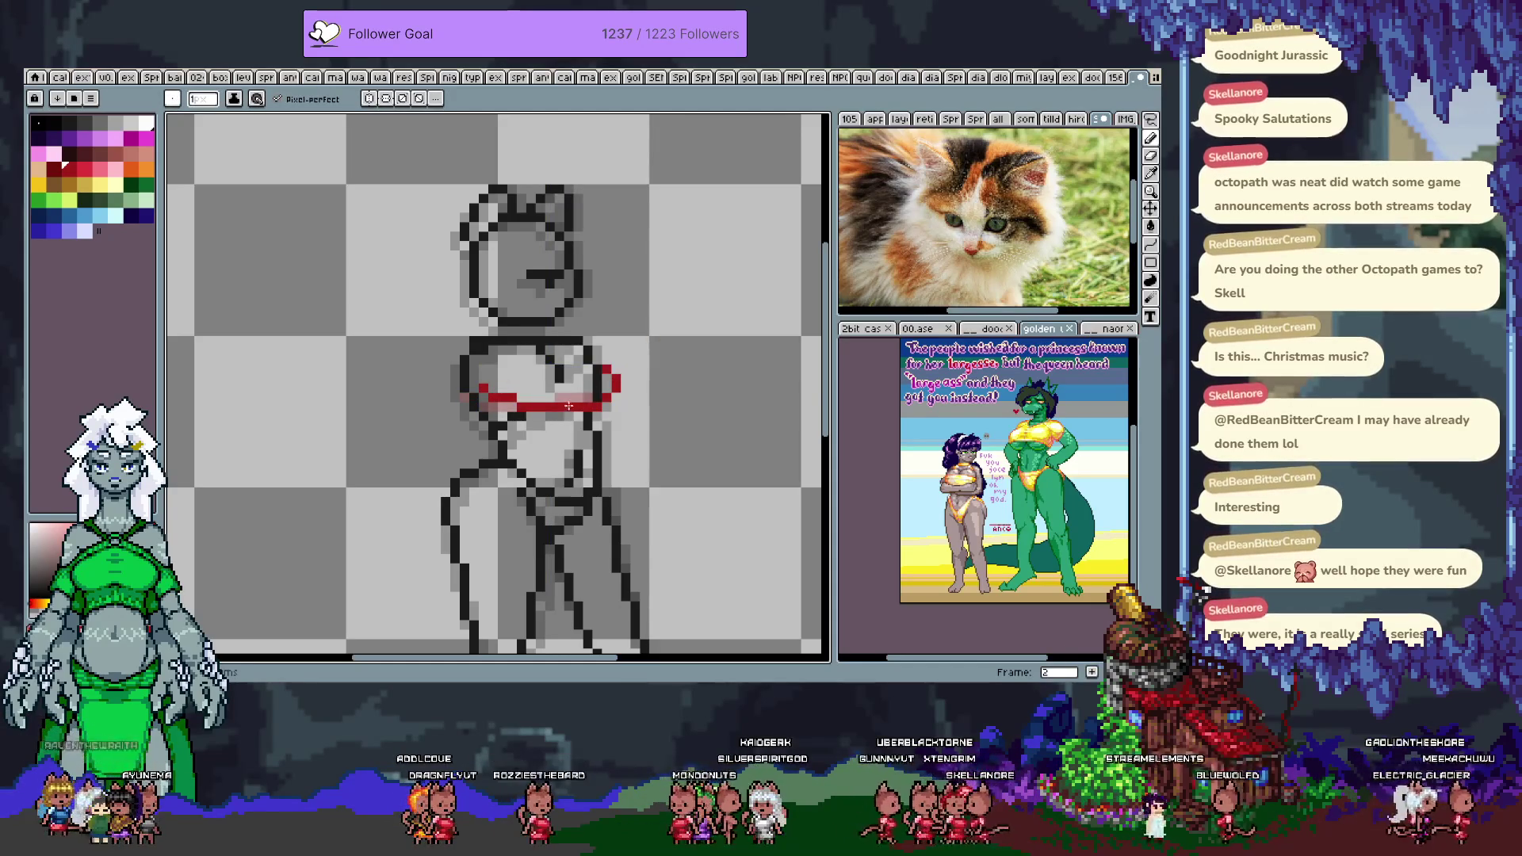
- Draw a red chest stroke on frame 3, redrawing it to rise rightward
key(Right)
key(Left)
key(Right)
drag(503, 406, 594, 387)
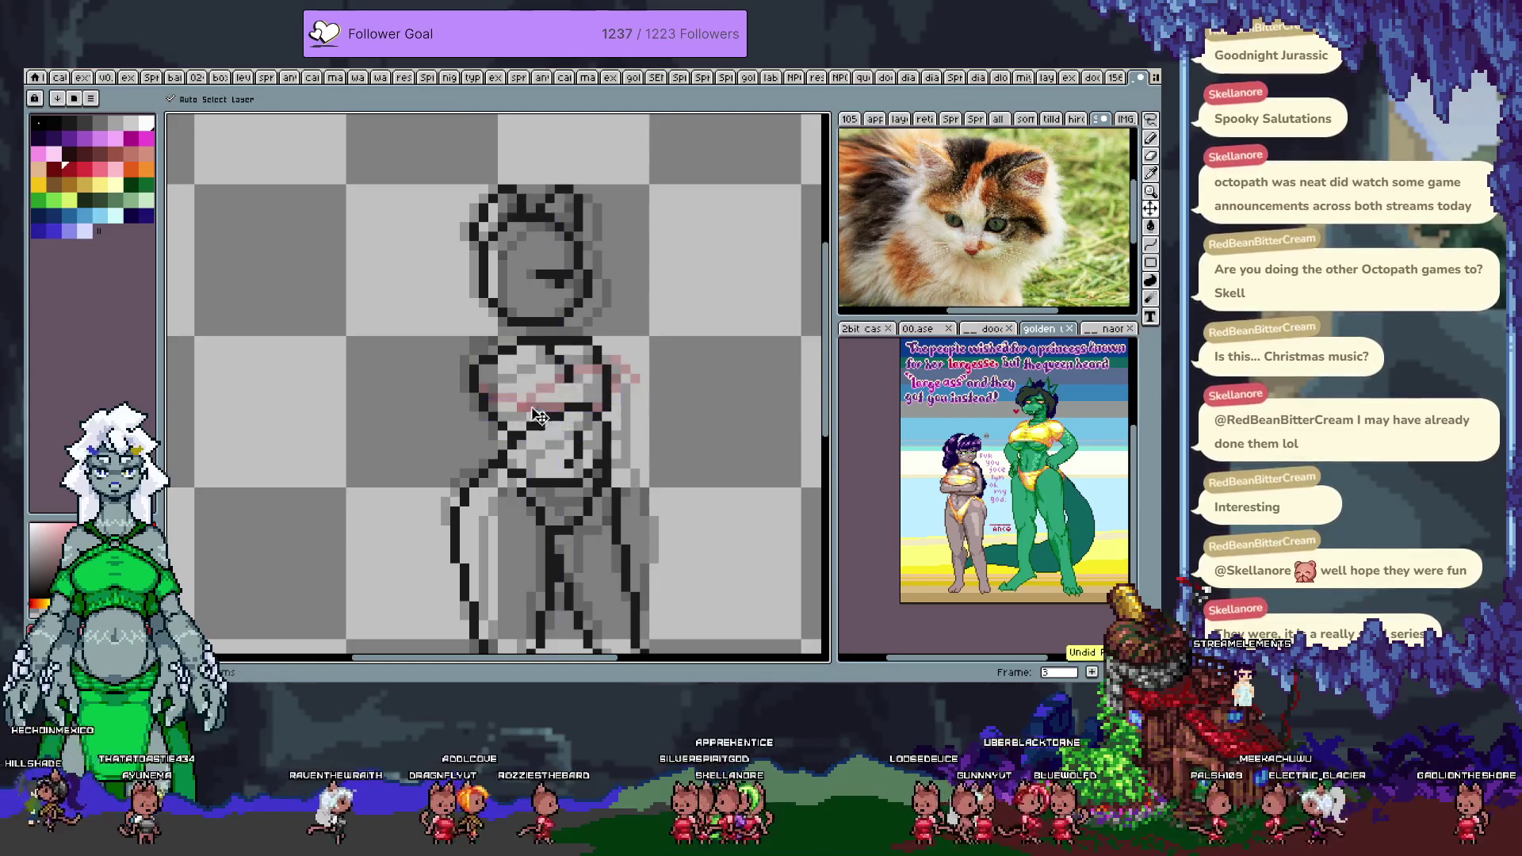
key(ctrl+z)
drag(501, 401, 609, 378)
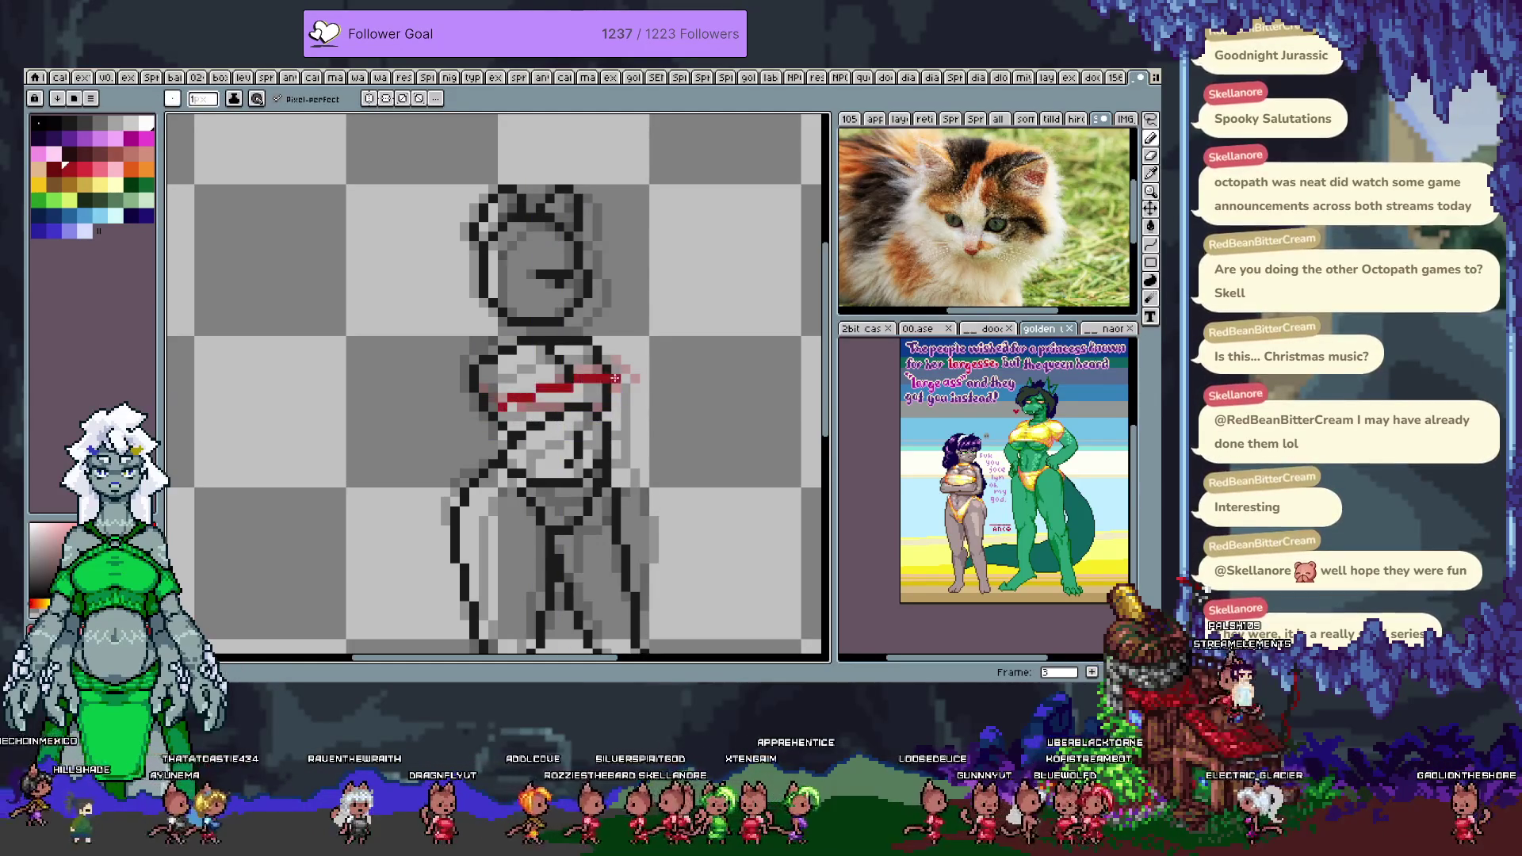
- On frame 7, select the red stroke and erase its lower part
key(Return)
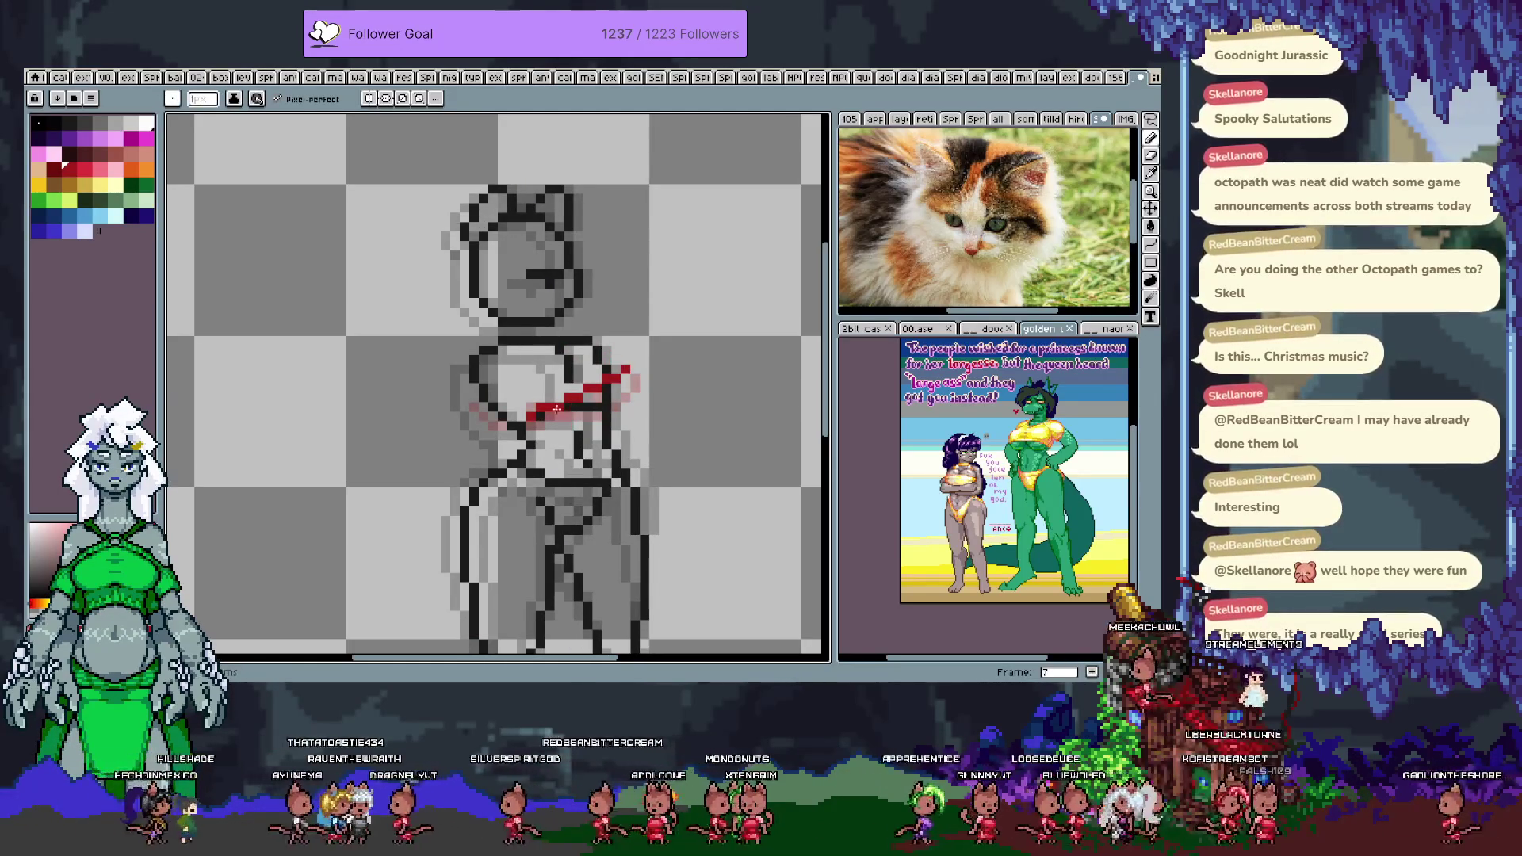
key(m)
drag(518, 365, 620, 420)
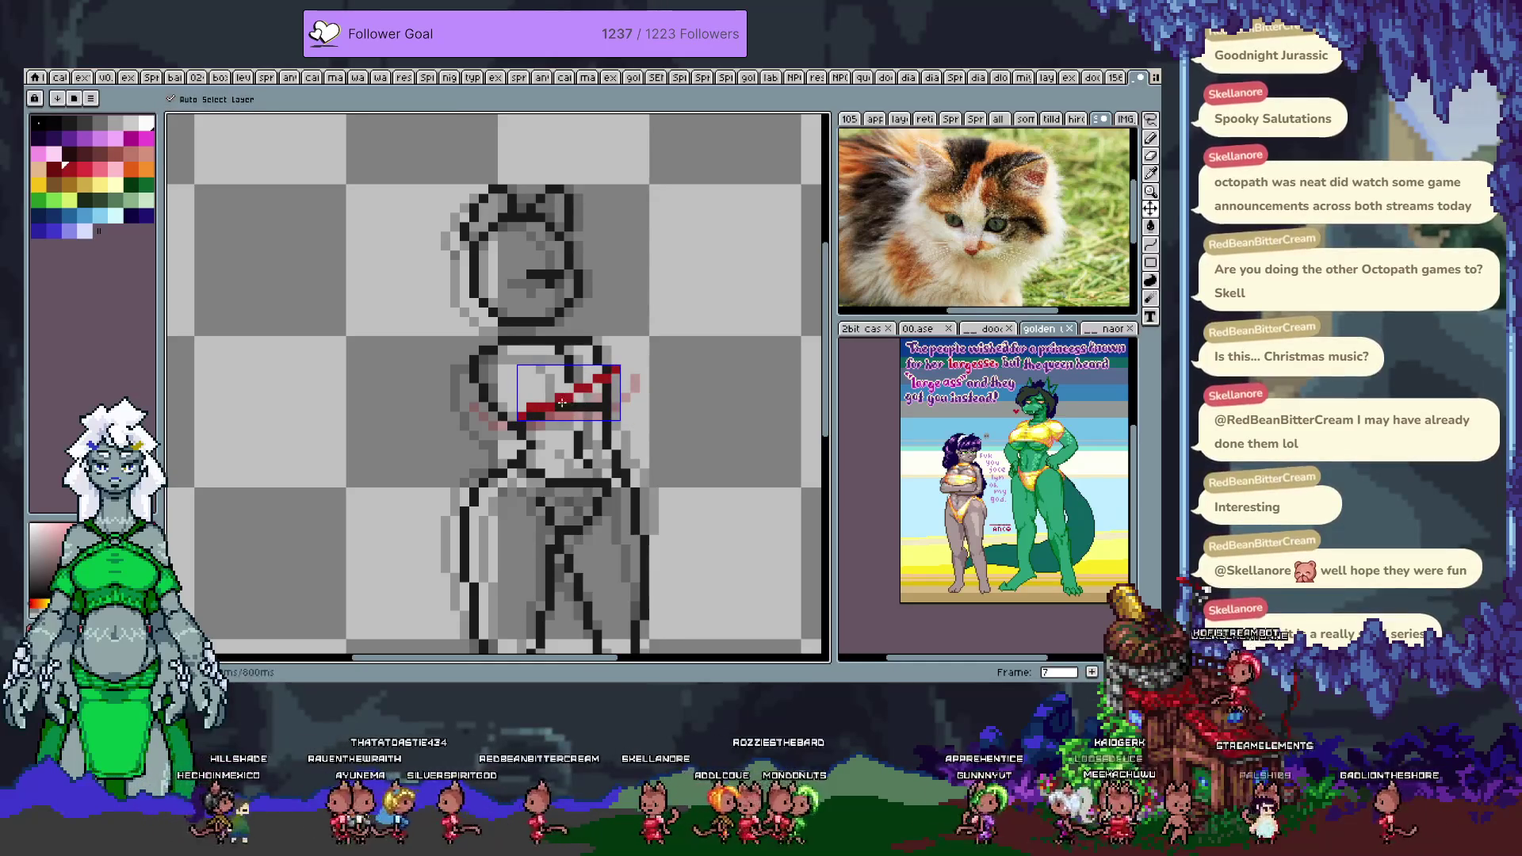
key(ctrl+d)
key(b)
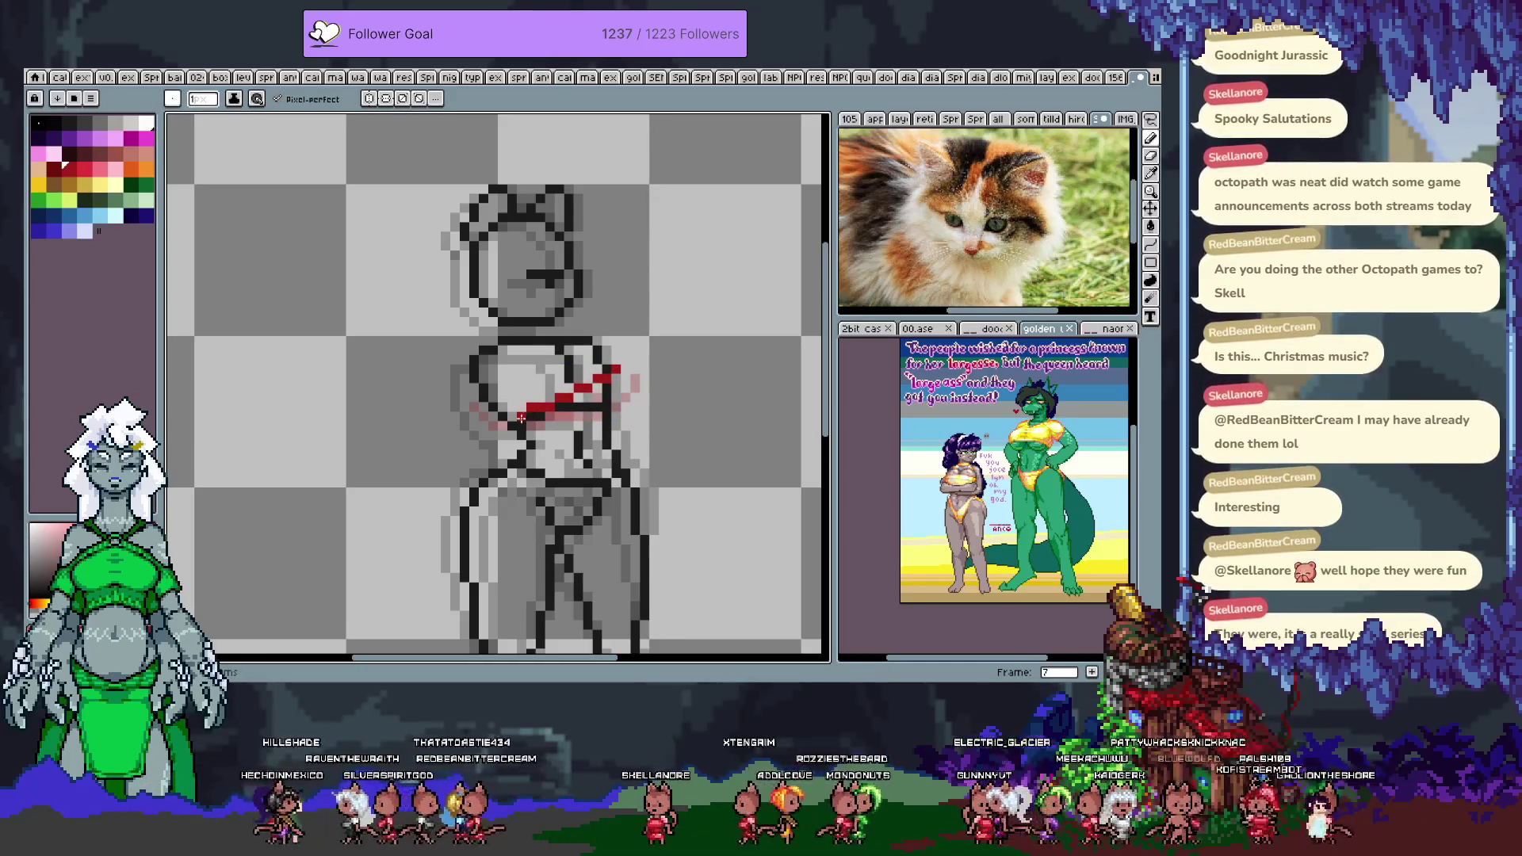
key(e)
mouse_move(520, 417)
mouse_down()
mouse_move(559, 396)
mouse_move(502, 388)
mouse_up()
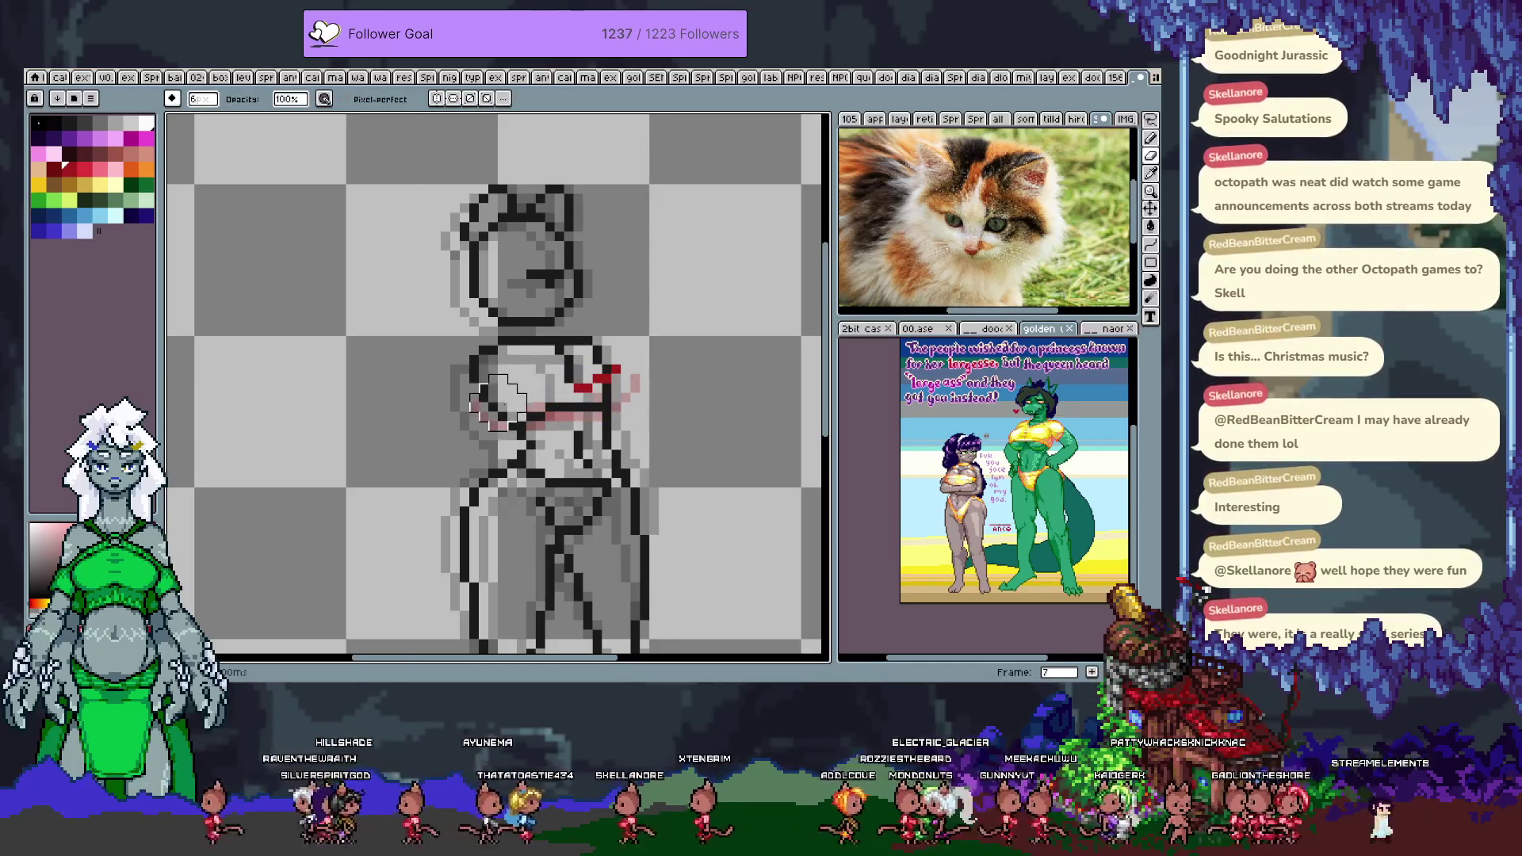
key(b)
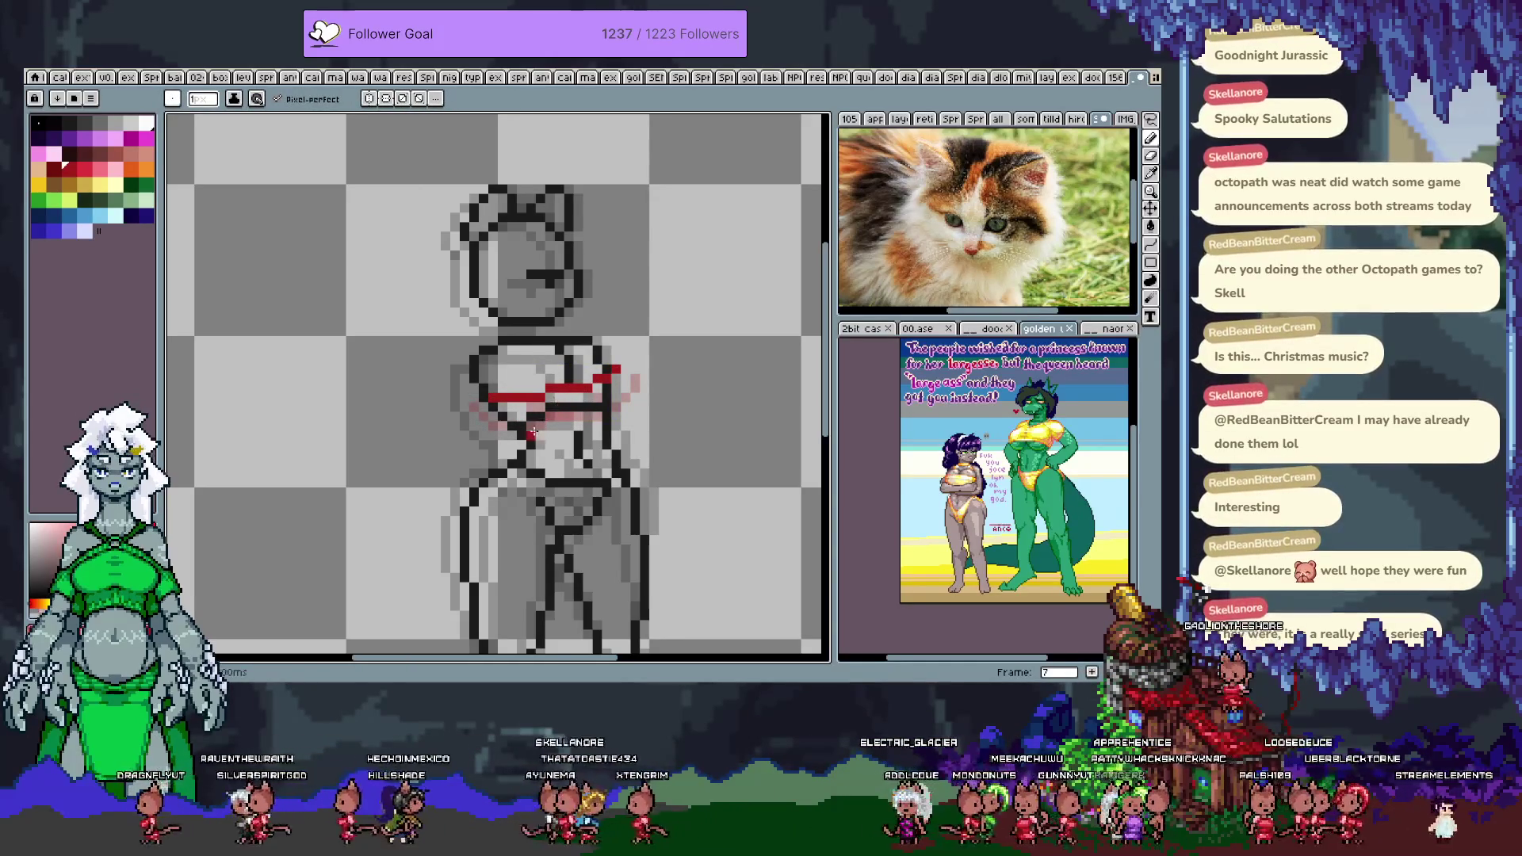
- Erase and redraw the red chest stroke on frame 0
key(period)
key(e)
mouse_move(487, 414)
mouse_down()
mouse_move(607, 396)
mouse_move(555, 412)
mouse_up()
key(b)
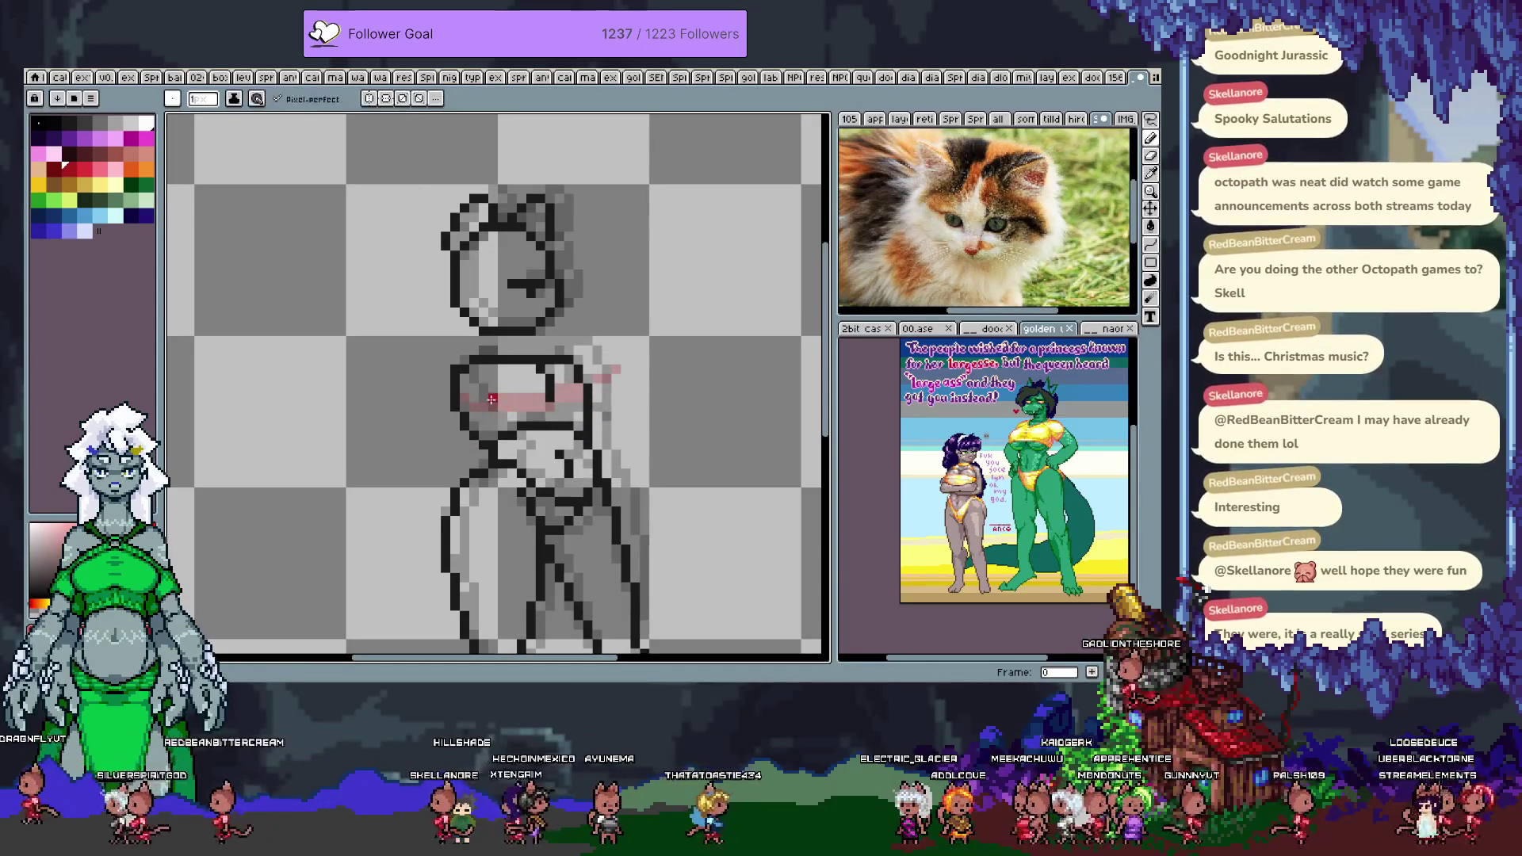
key(comma)
key(period)
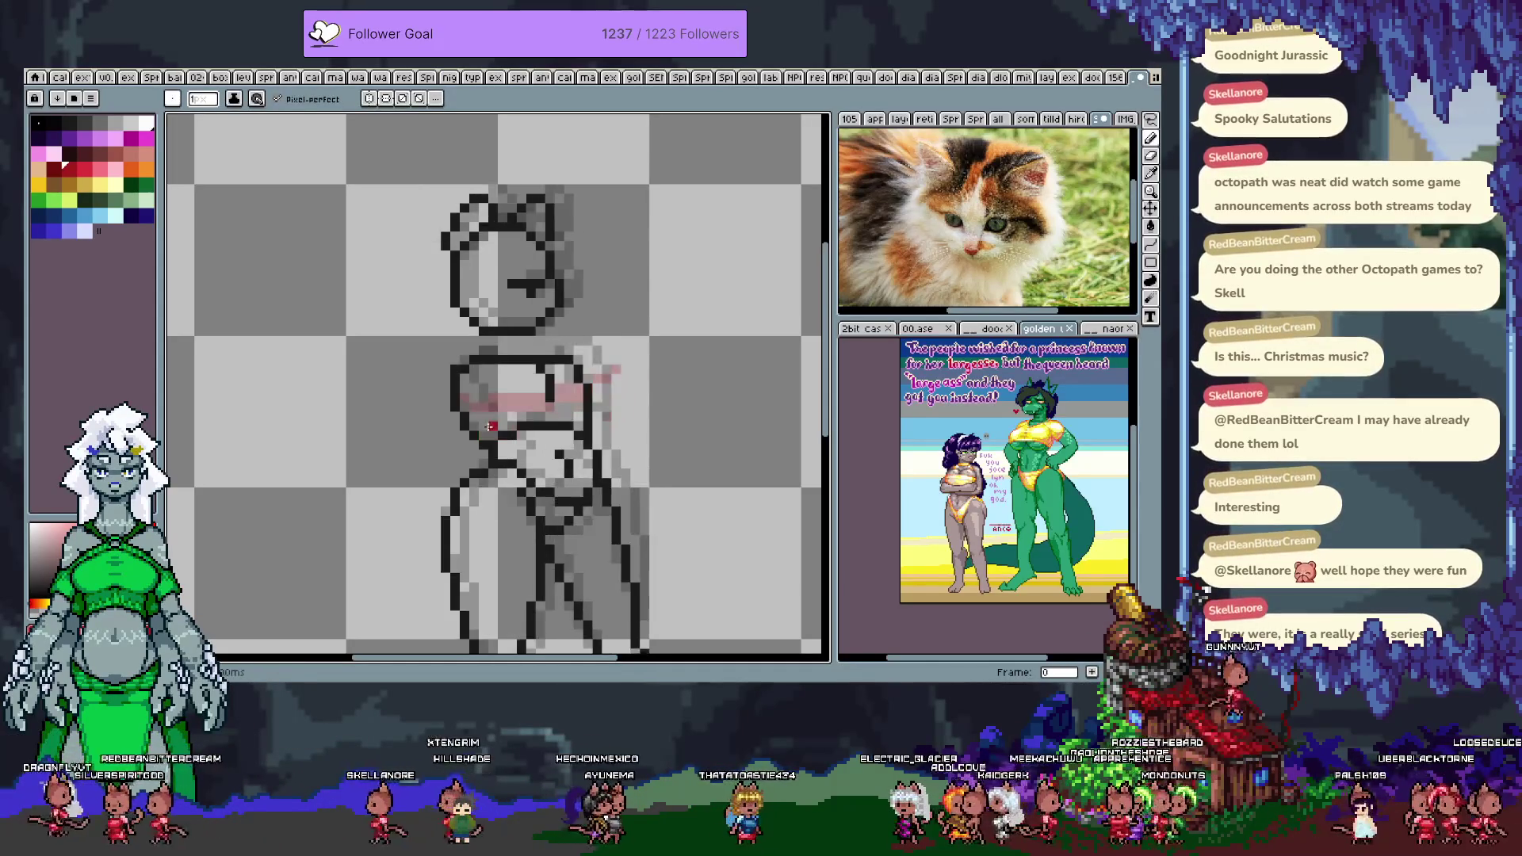
drag(466, 409, 557, 378)
- Undo frame 2's chest stroke, dot a red pixel below the chest, and move to frame 6
key(period)
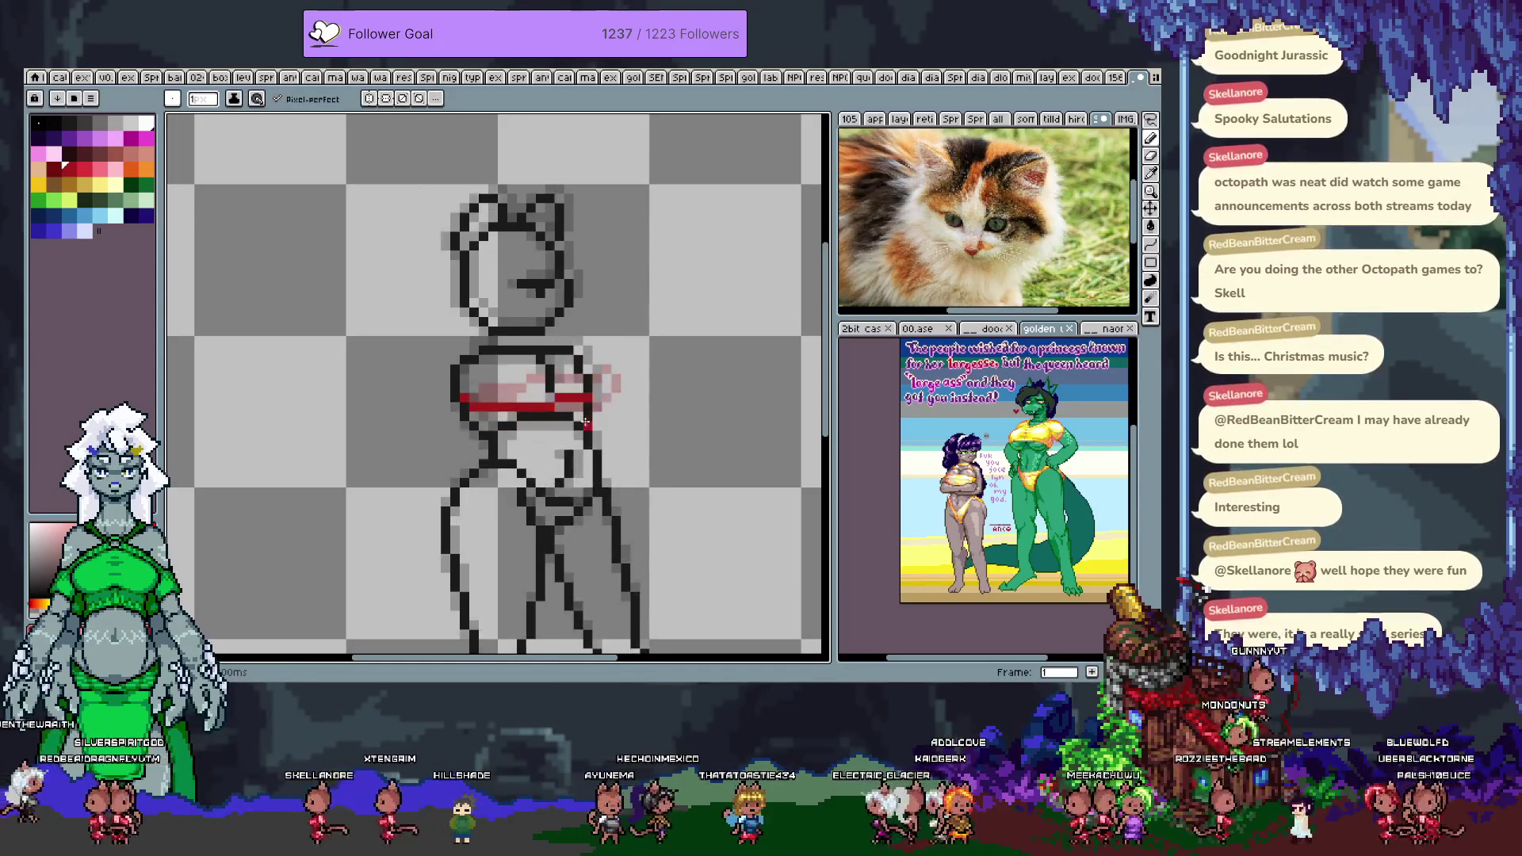
key(period)
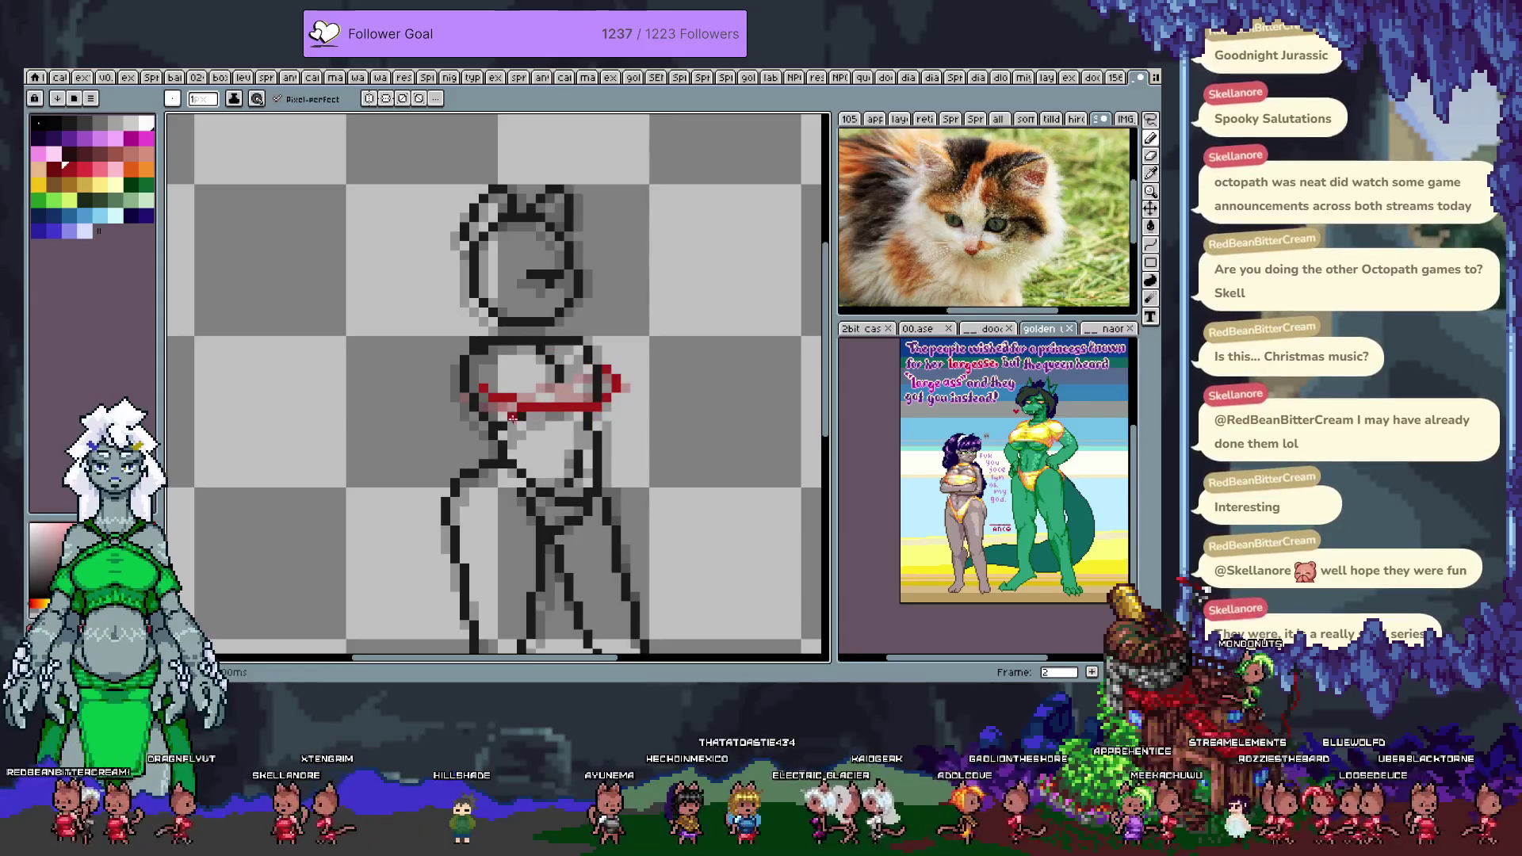
key(ctrl+z)
click(527, 435)
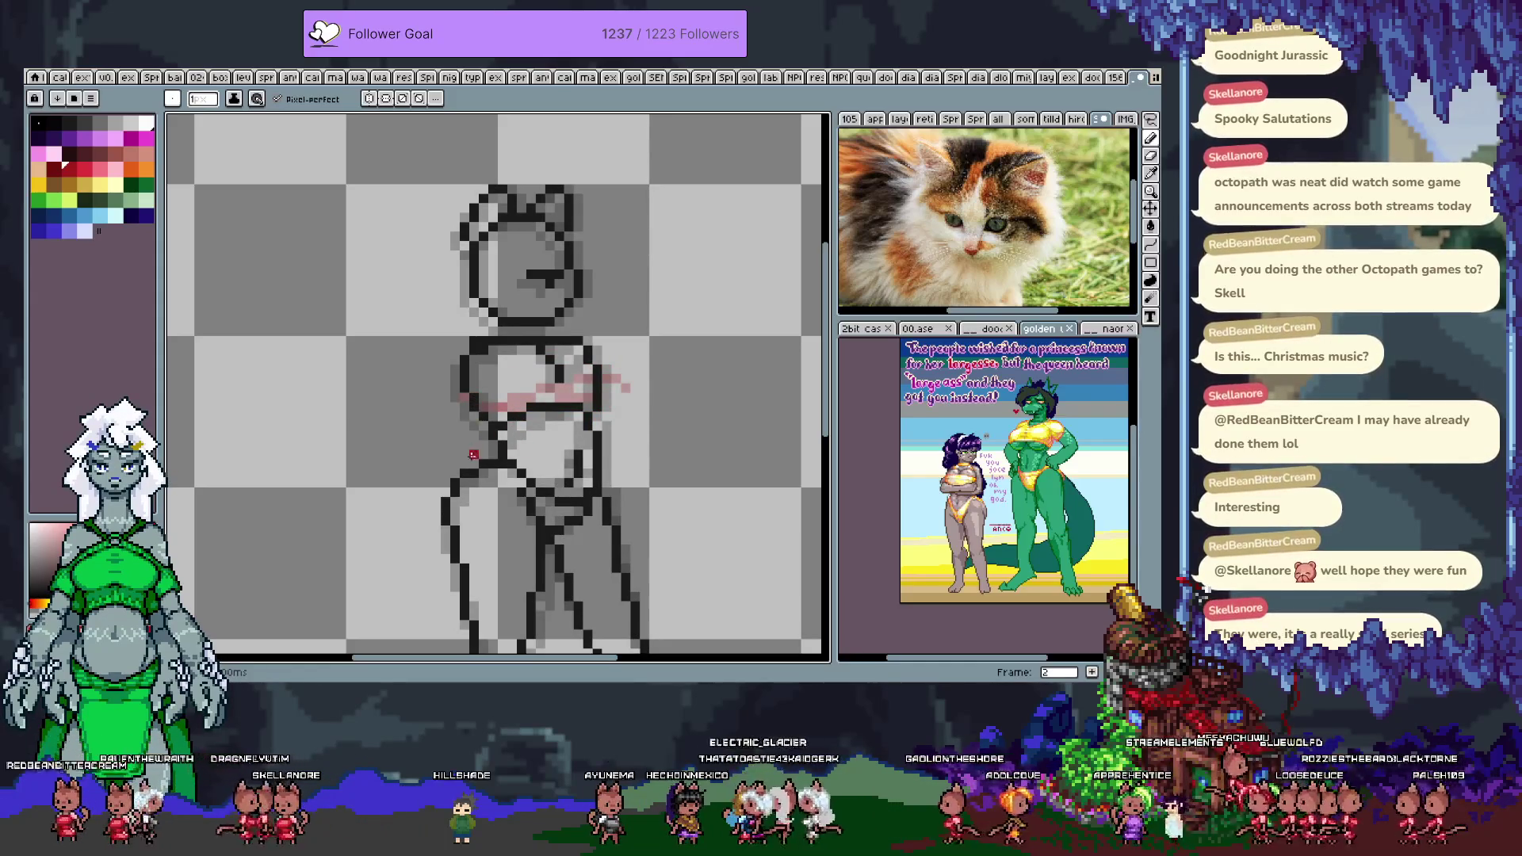
key(period)
key(period)
key(period)
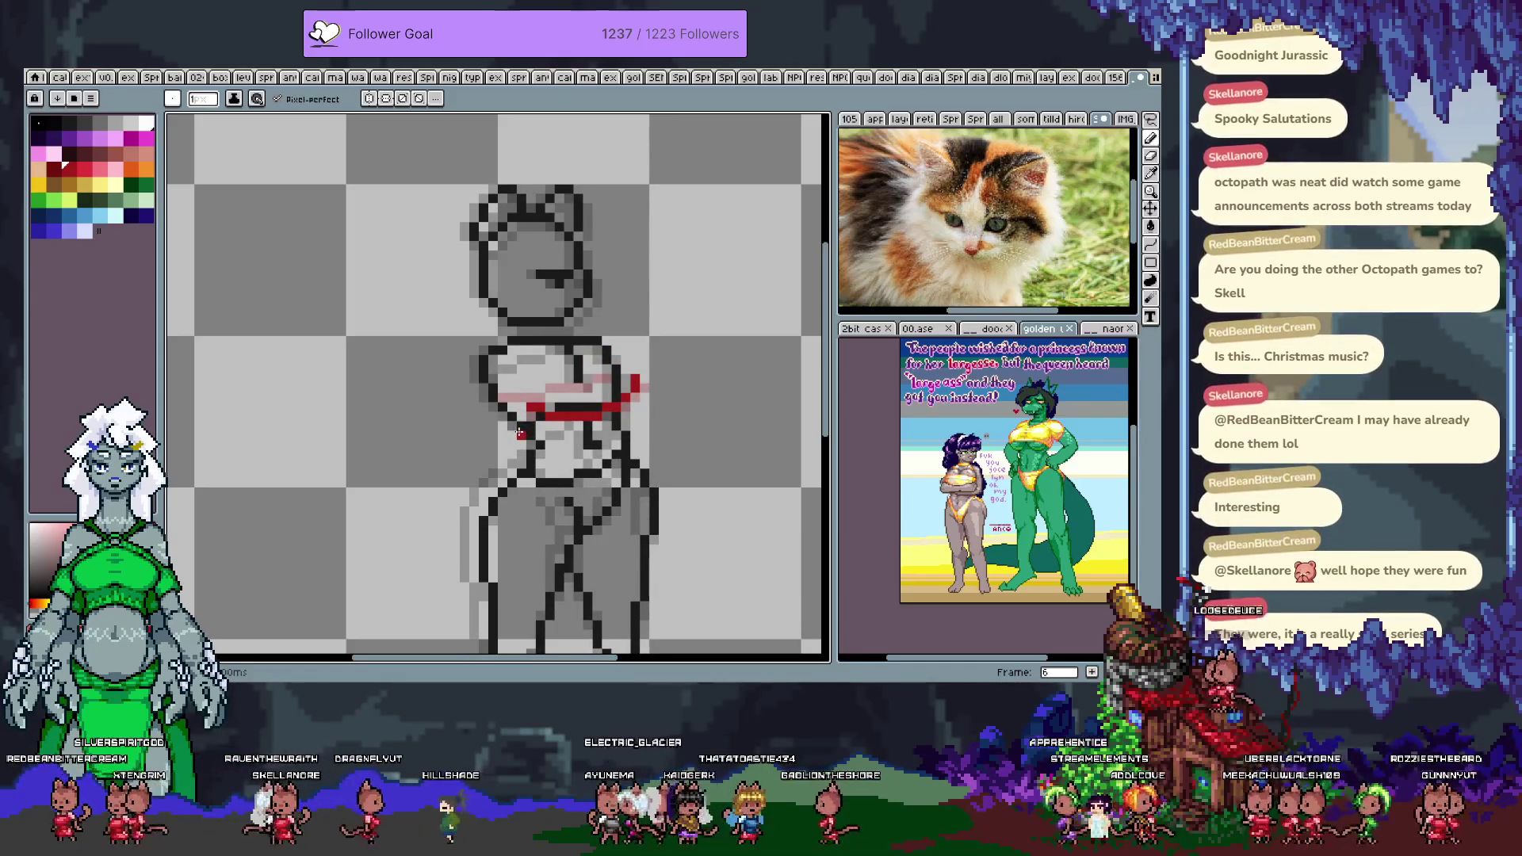
key(Tab)
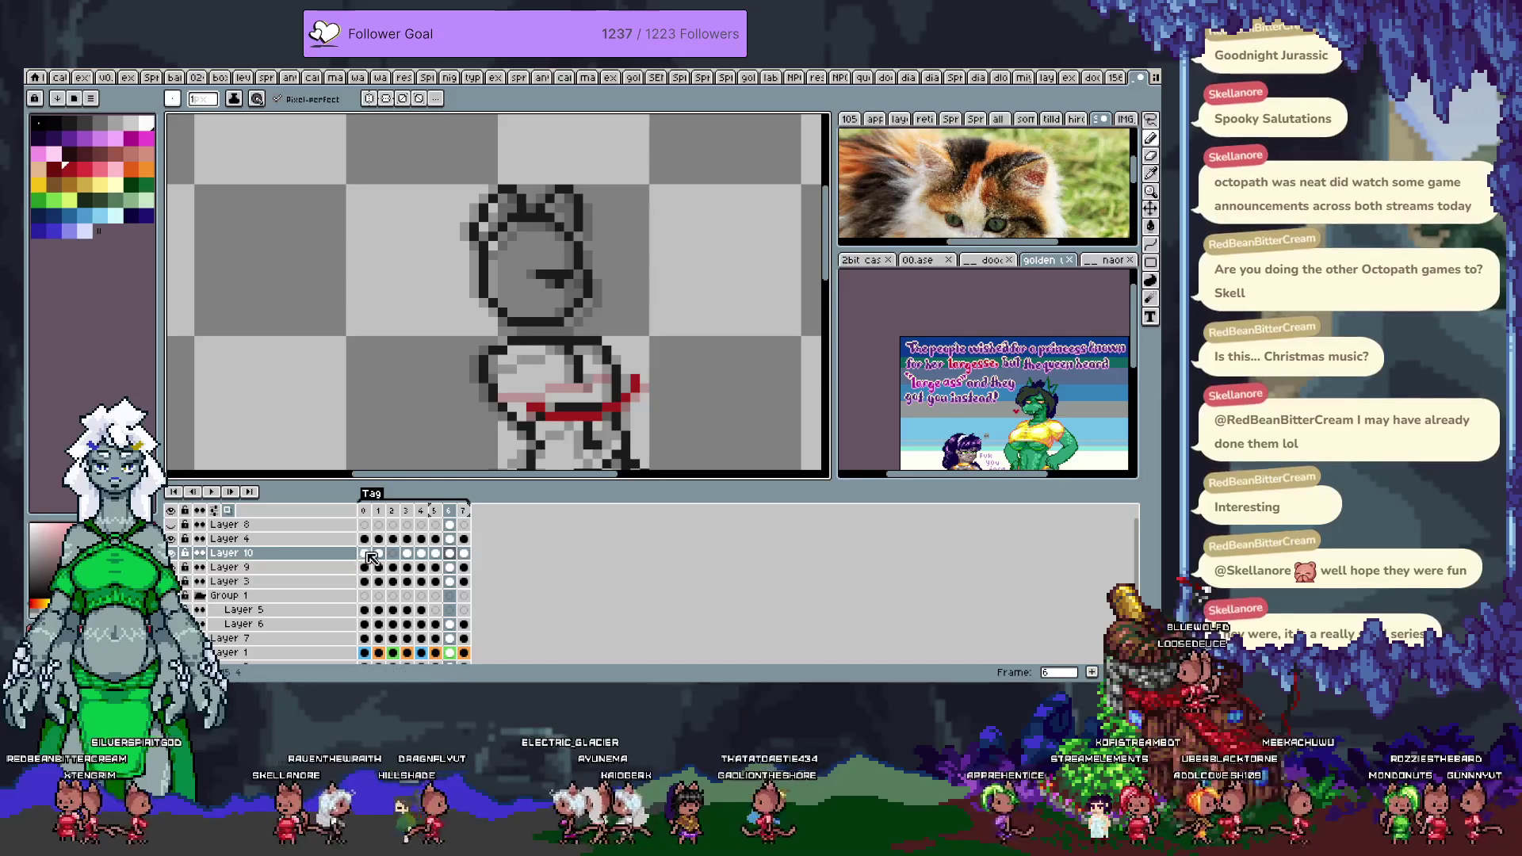
- Select Layer 10's frame 7 cell, then hide the timeline
click(466, 553)
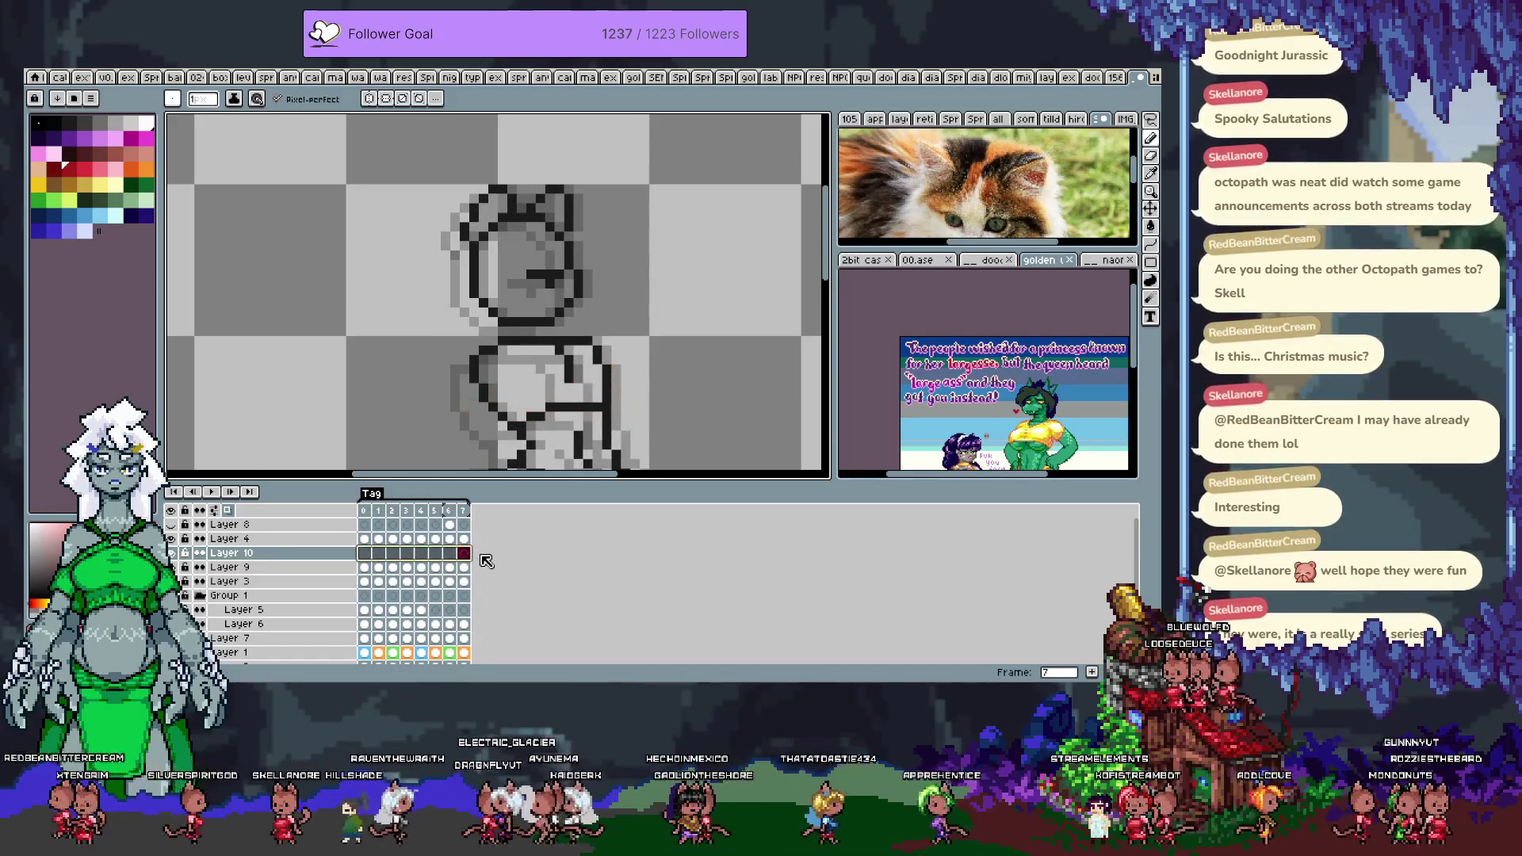
key(Tab)
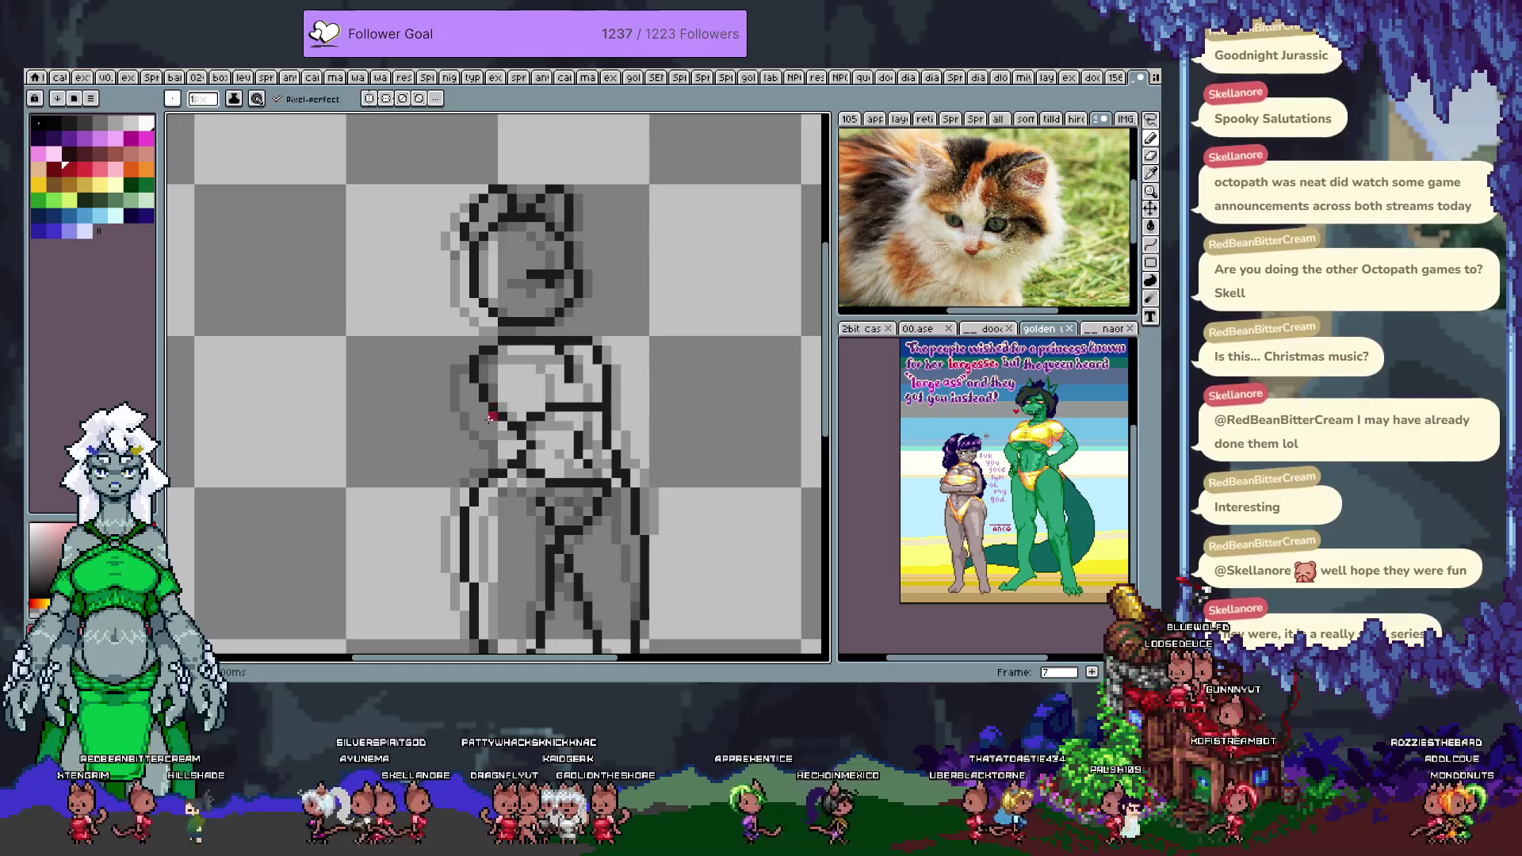
- Draw red chest strokes on frames 0 and 1, redrawing frame 1's slightly higher
key(Right)
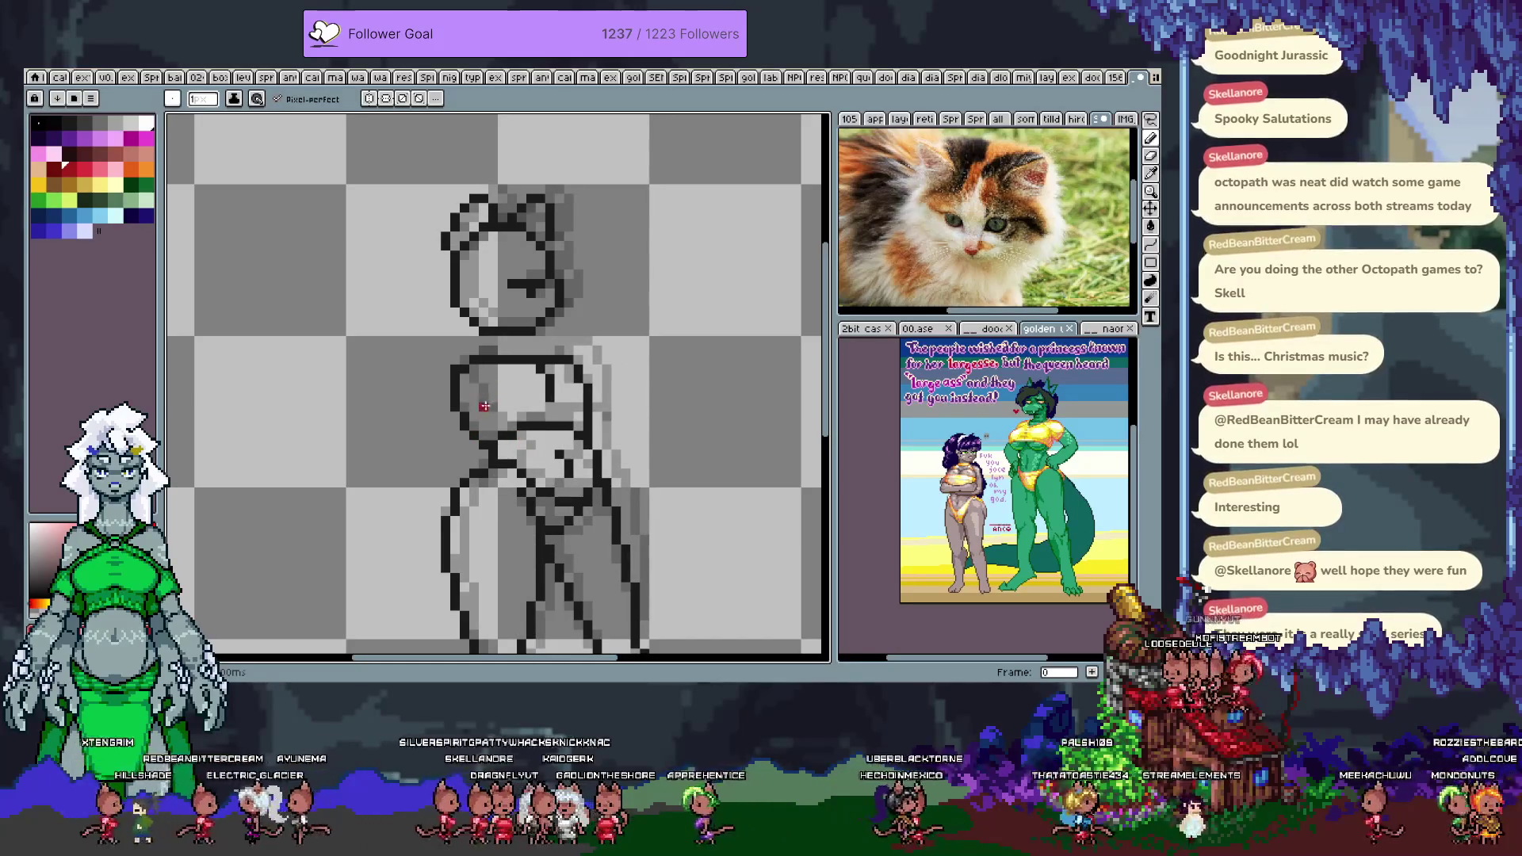
drag(483, 406, 601, 398)
key(Right)
drag(473, 406, 567, 406)
key(ctrl+z)
drag(473, 397, 594, 388)
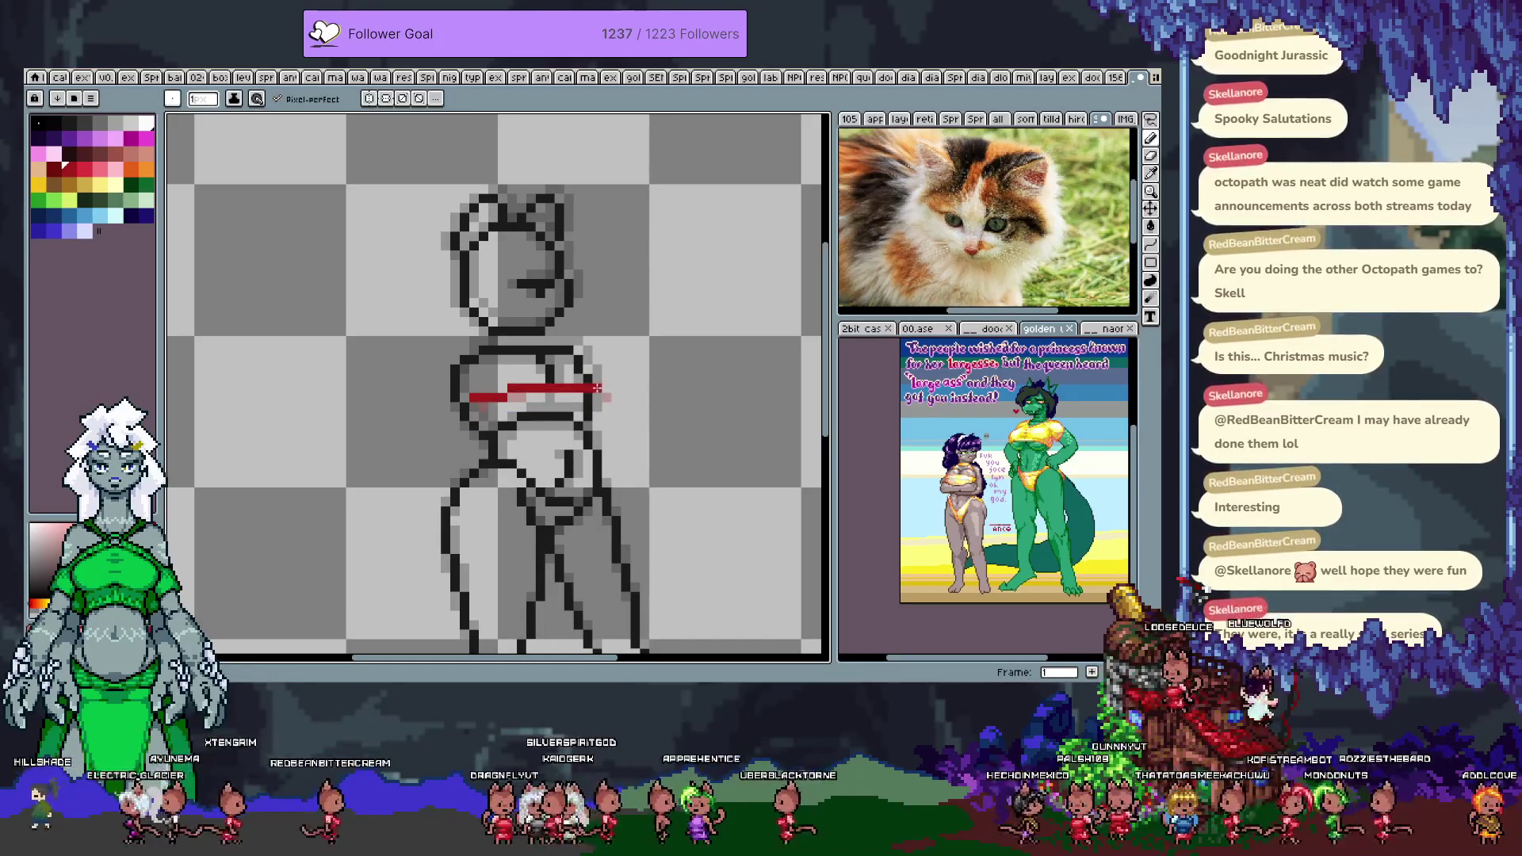
- Undo frame 2's red strokes and draw a shorter rising red chest stroke on frame 3
key(Right)
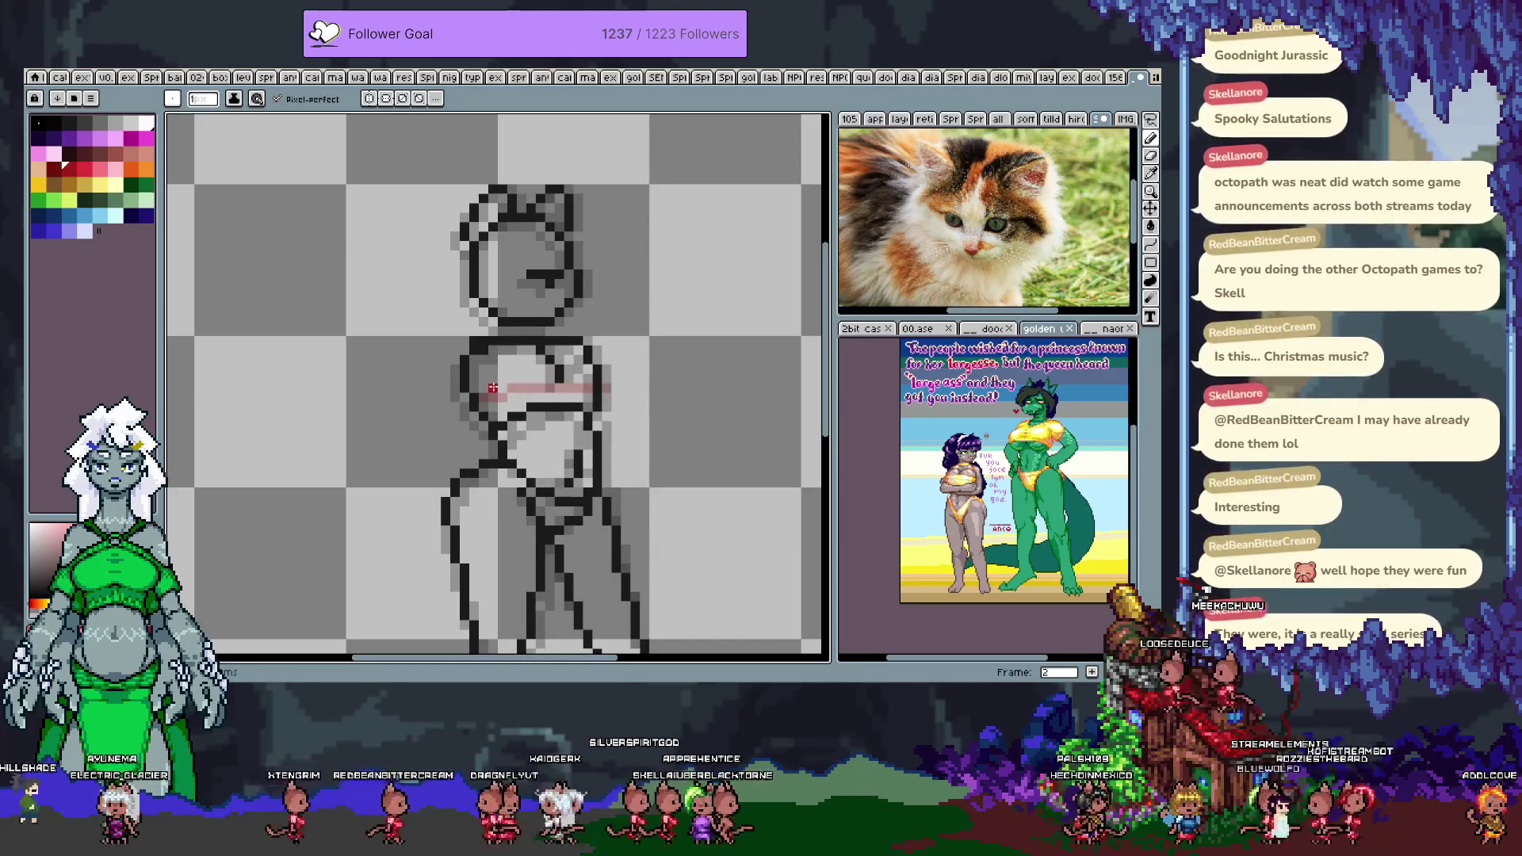
key(ctrl+z)
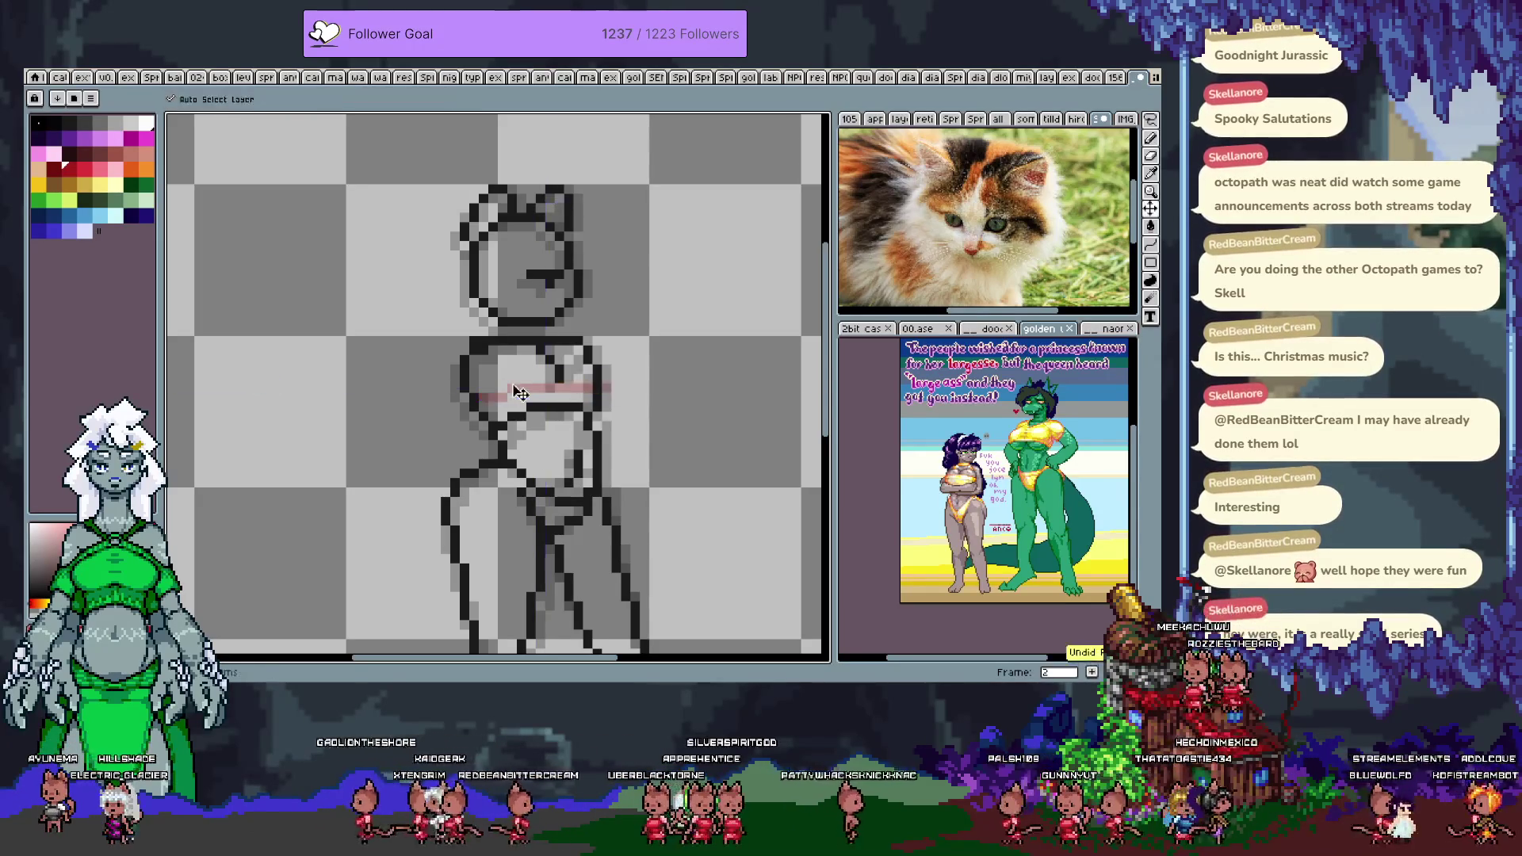
key(ctrl+z)
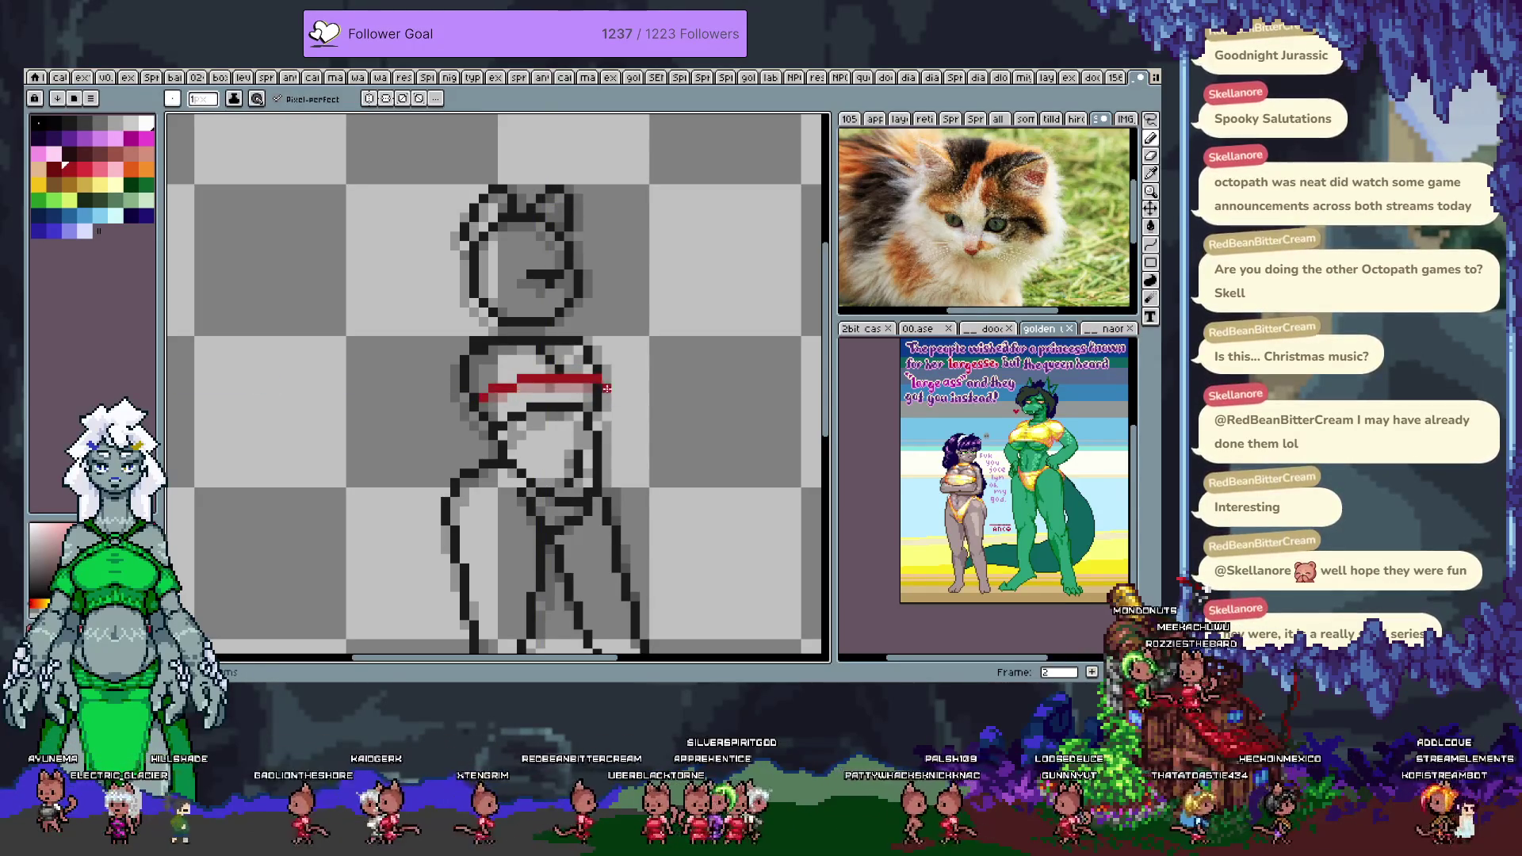
key(Right)
key(Left)
key(Right)
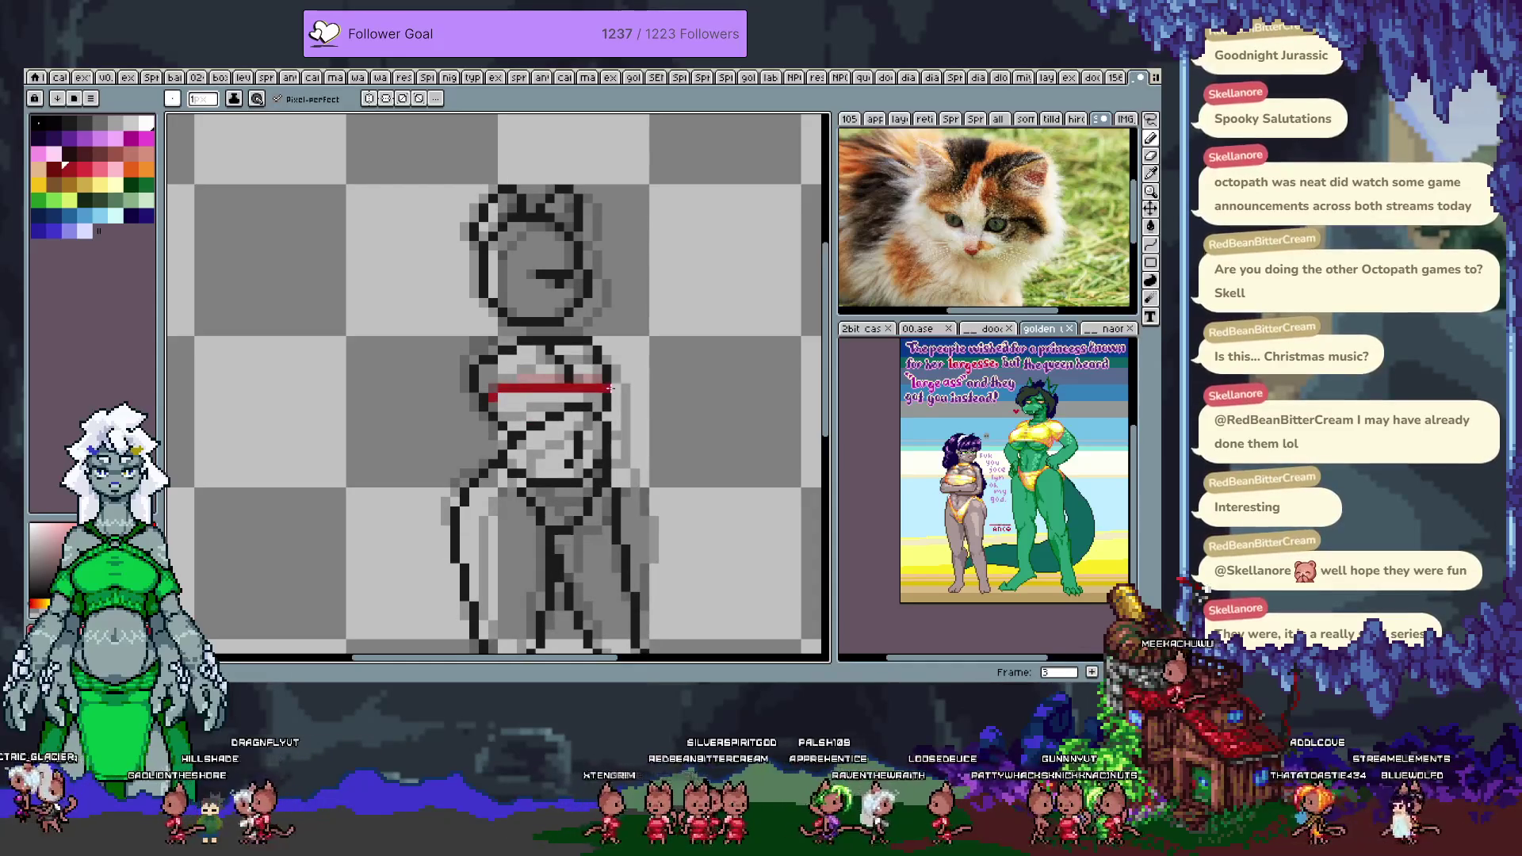
drag(482, 386, 622, 388)
key(ctrl+z)
drag(490, 388, 593, 372)
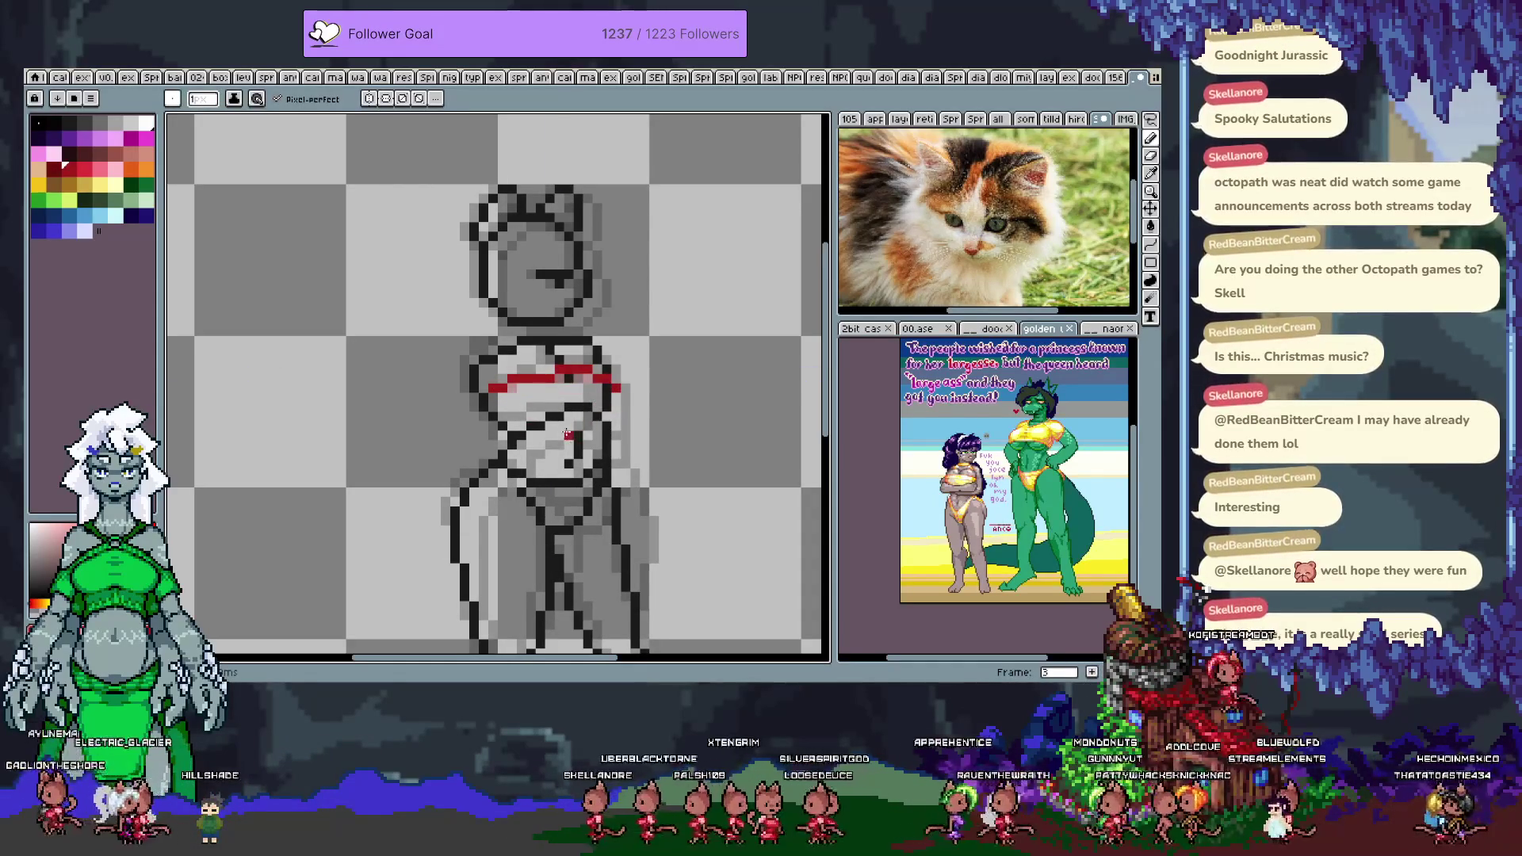
- Extend the red chest mark on frame 4, then compare frames 3 to 5
key(Right)
mouse_move(524, 394)
mouse_down()
mouse_move(552, 379)
mouse_move(635, 398)
mouse_up()
key(Right)
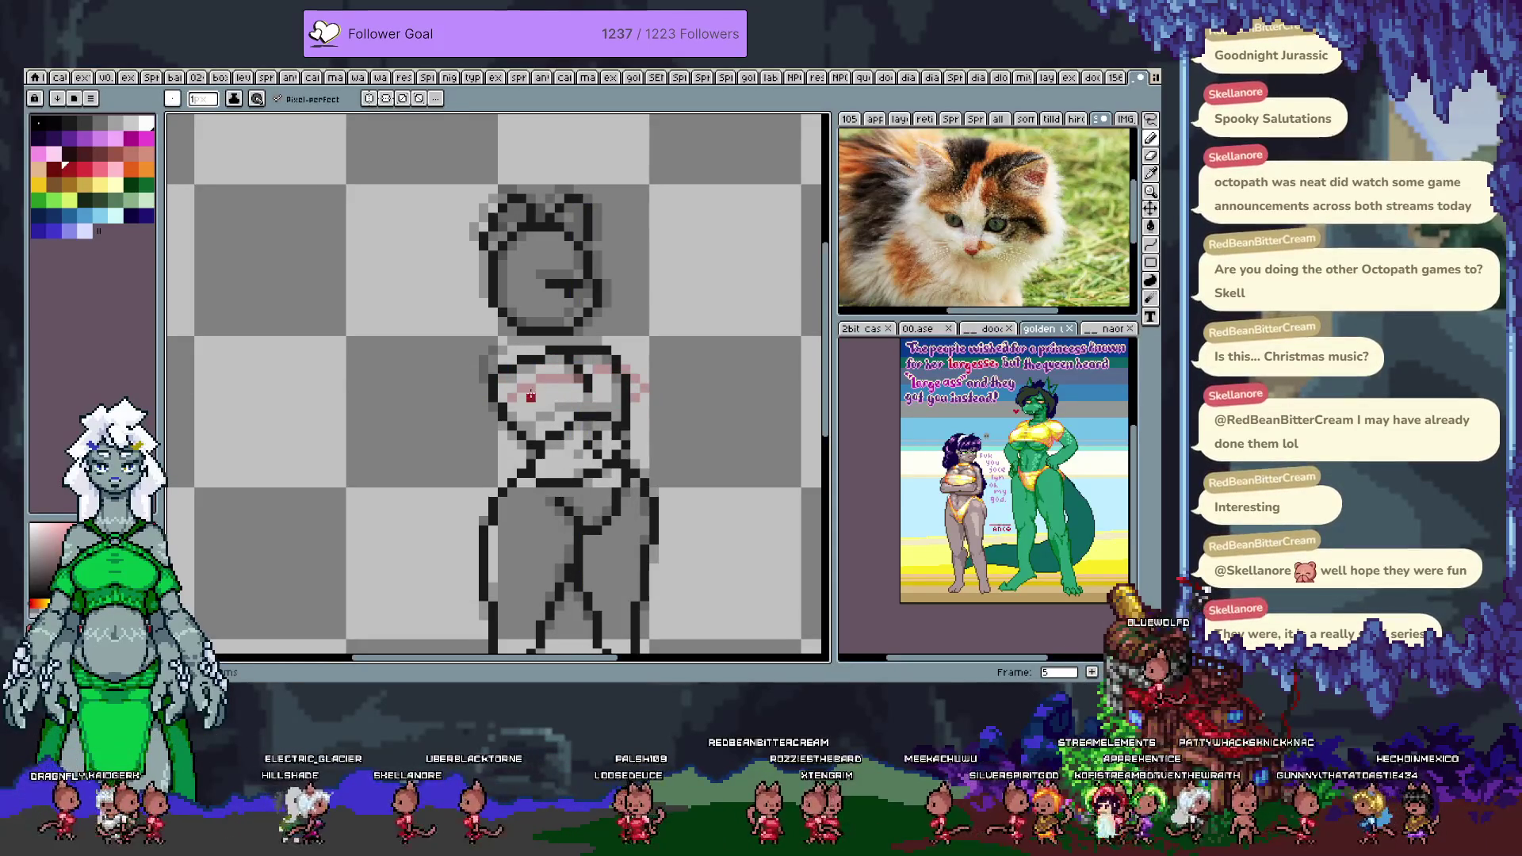
key(Left)
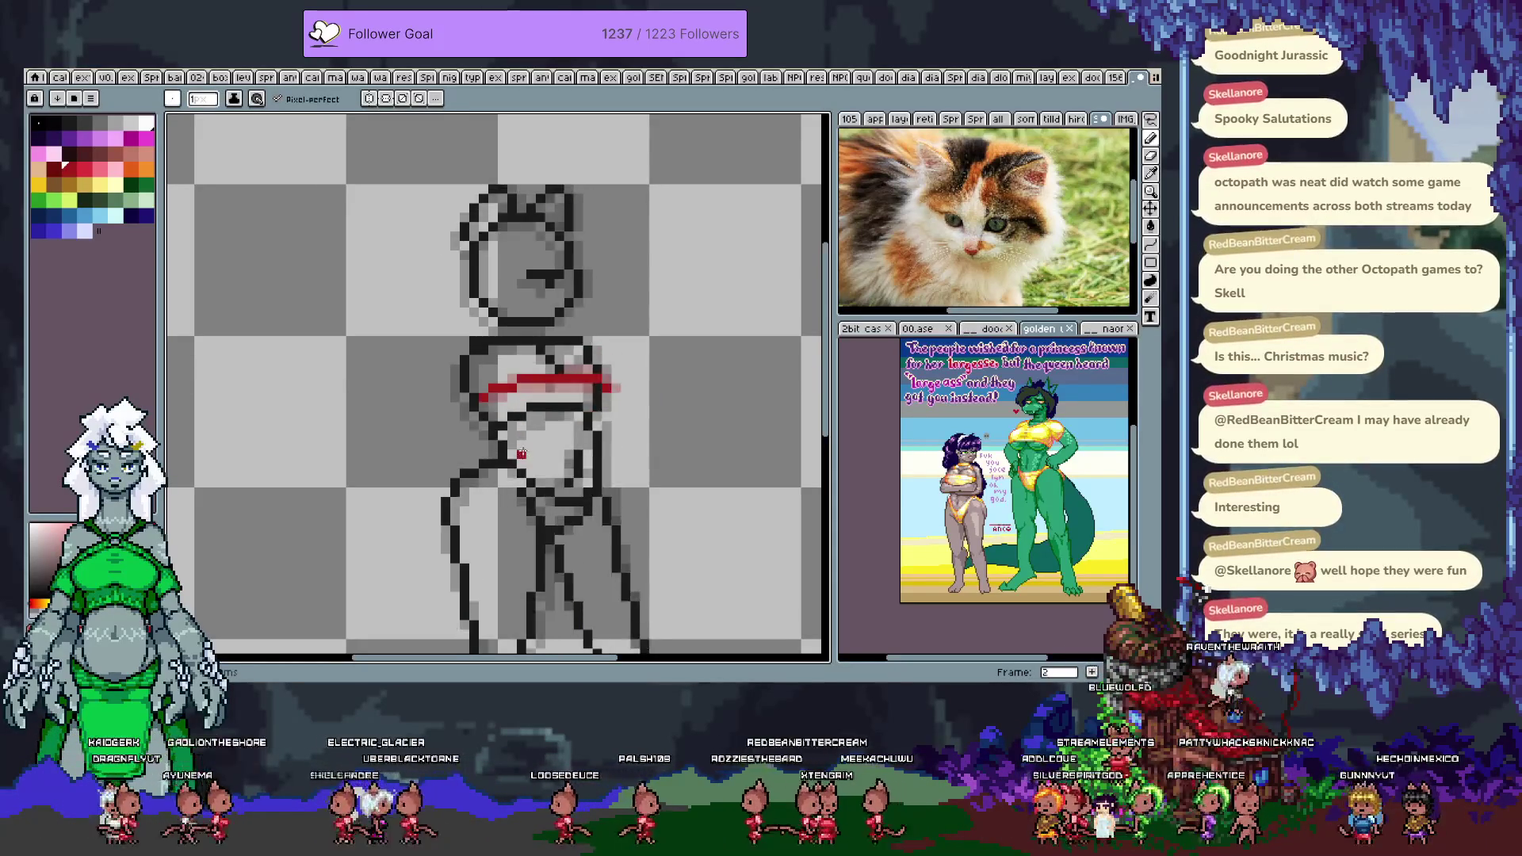
key(Left)
key(Right)
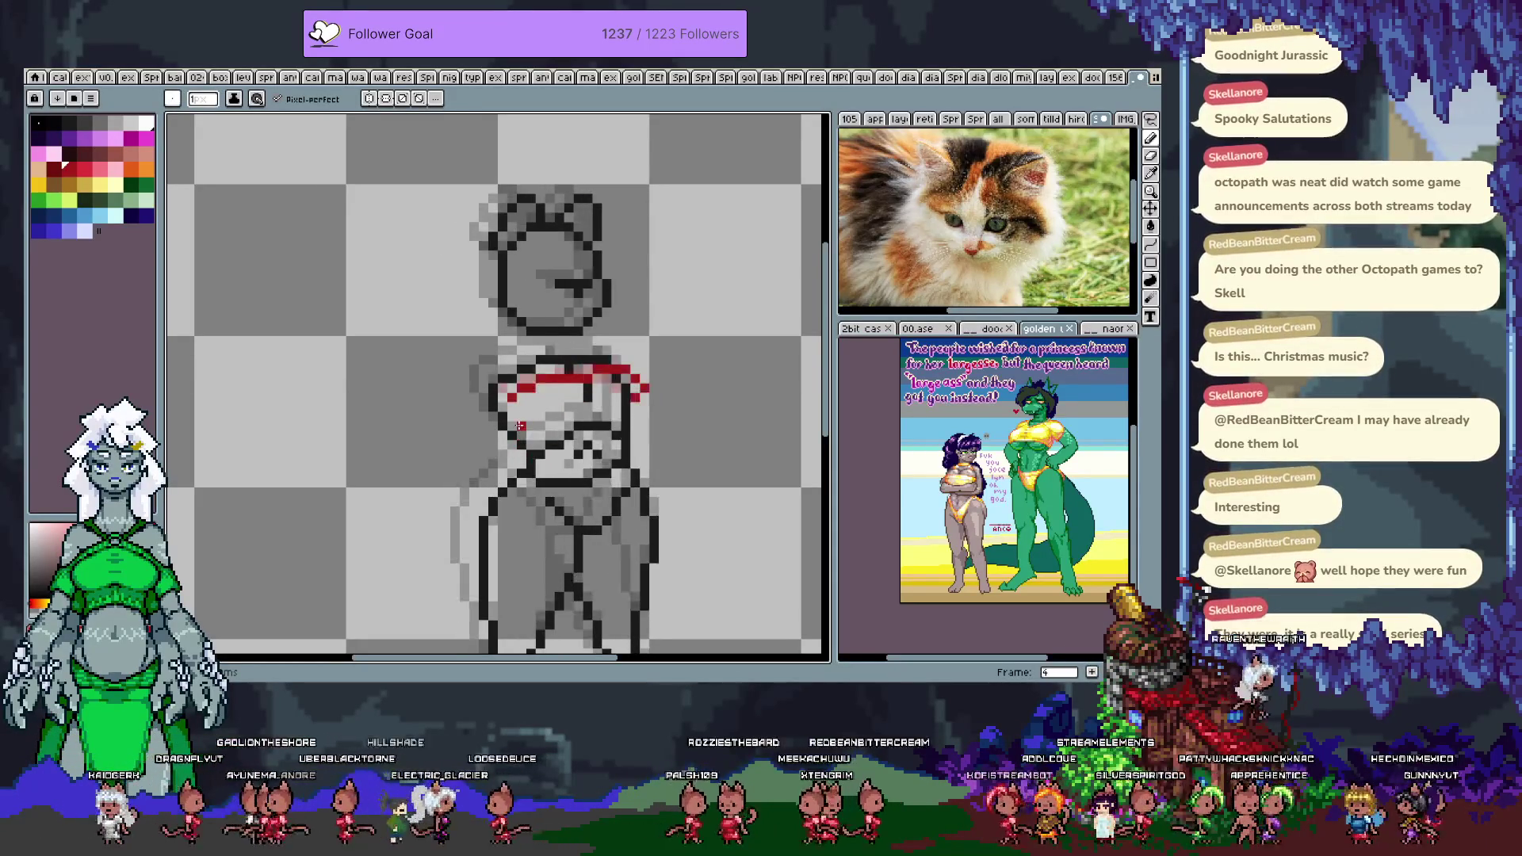
key(Left)
key(Right)
key(Right)
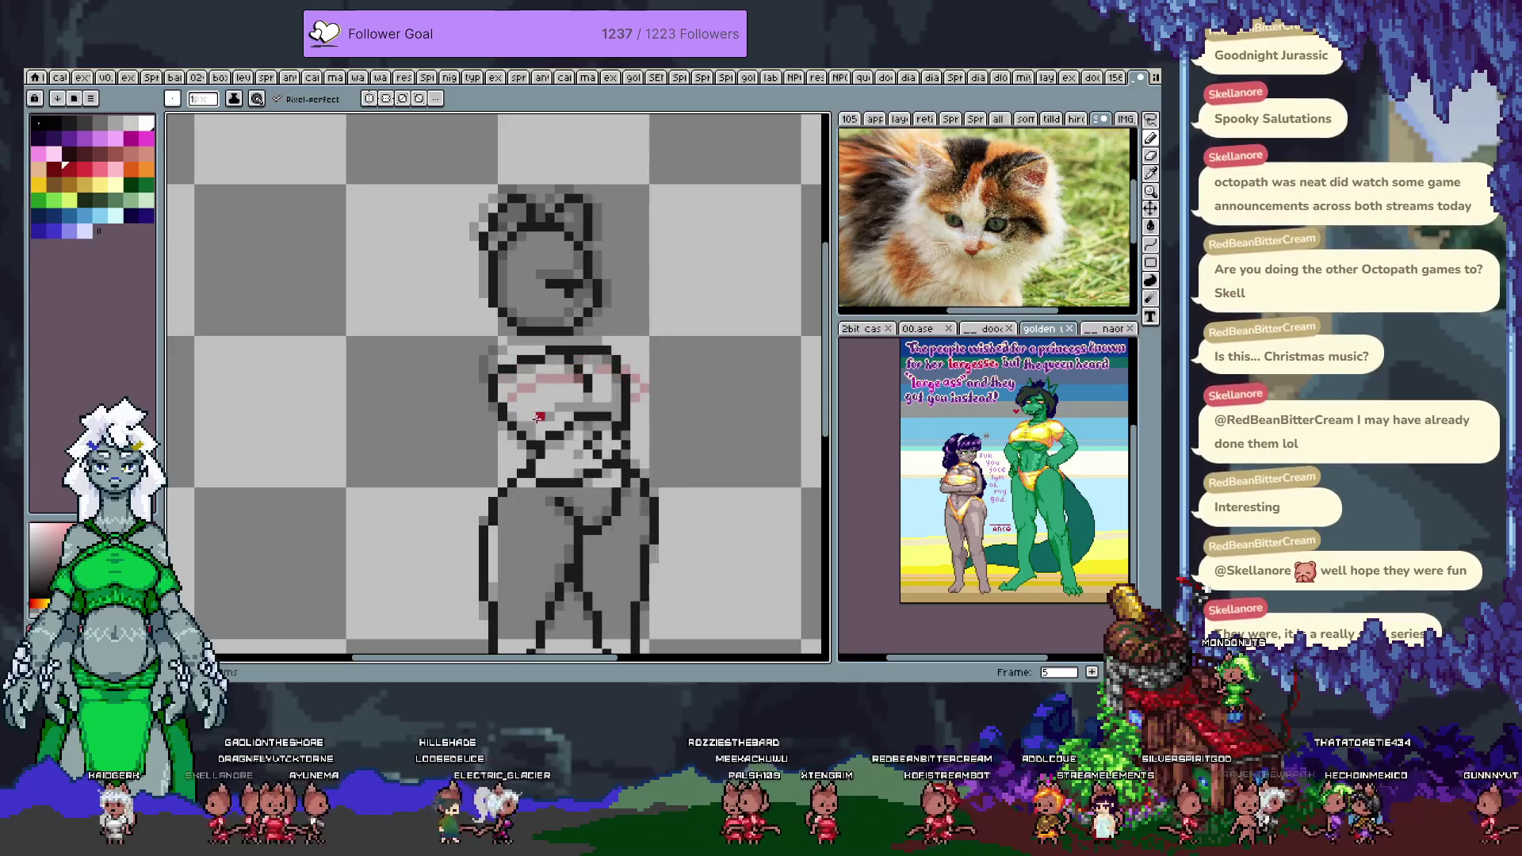
- Try several red chest lines on frame 5, undoing the misplaced ones
drag(519, 406, 628, 406)
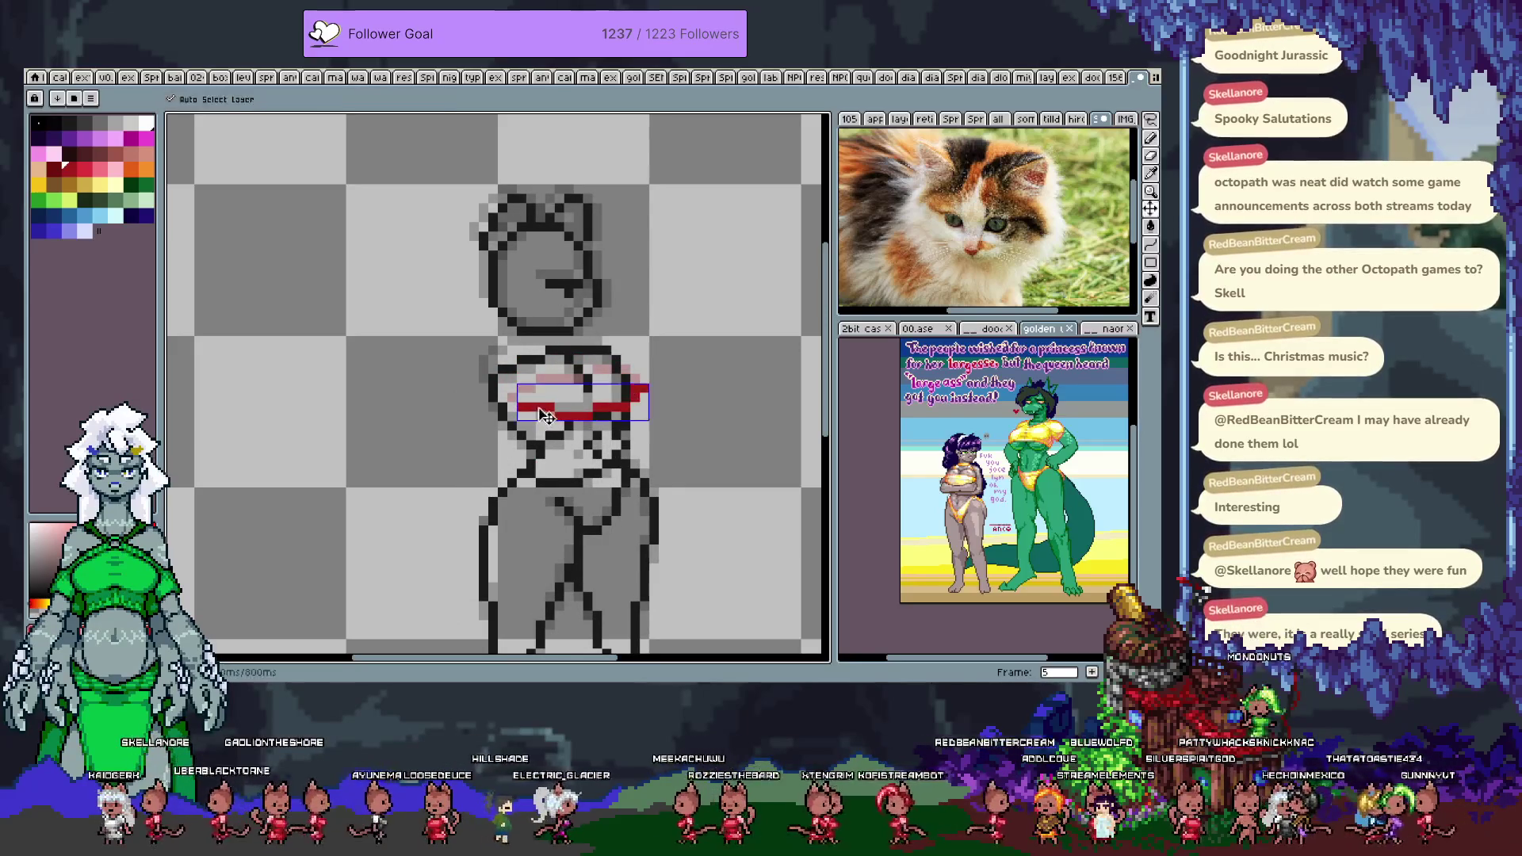
key(ctrl+z)
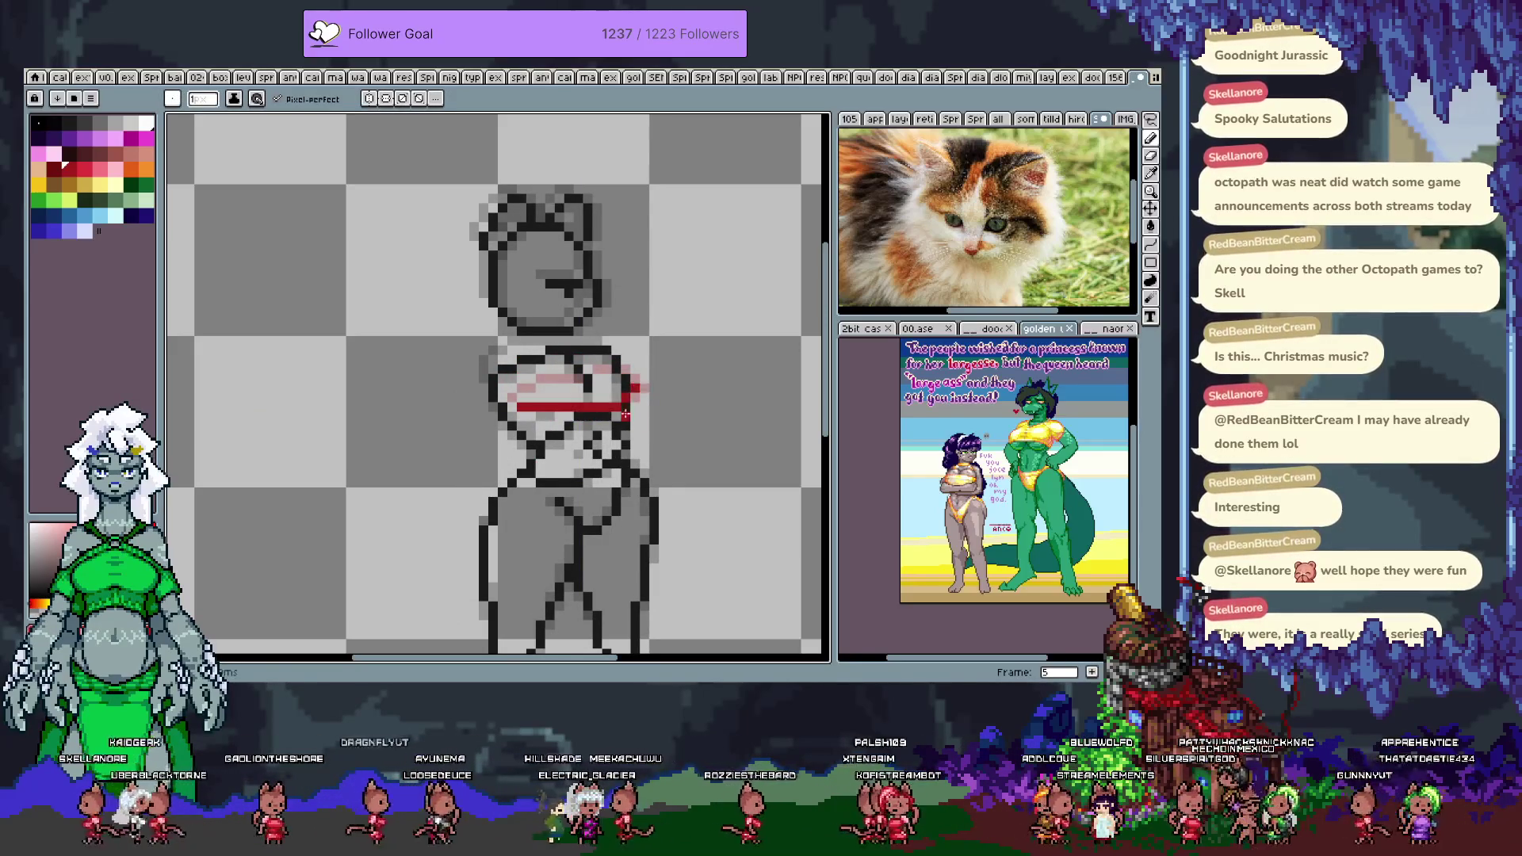
key(ctrl+z)
drag(512, 420, 608, 408)
key(ctrl+z)
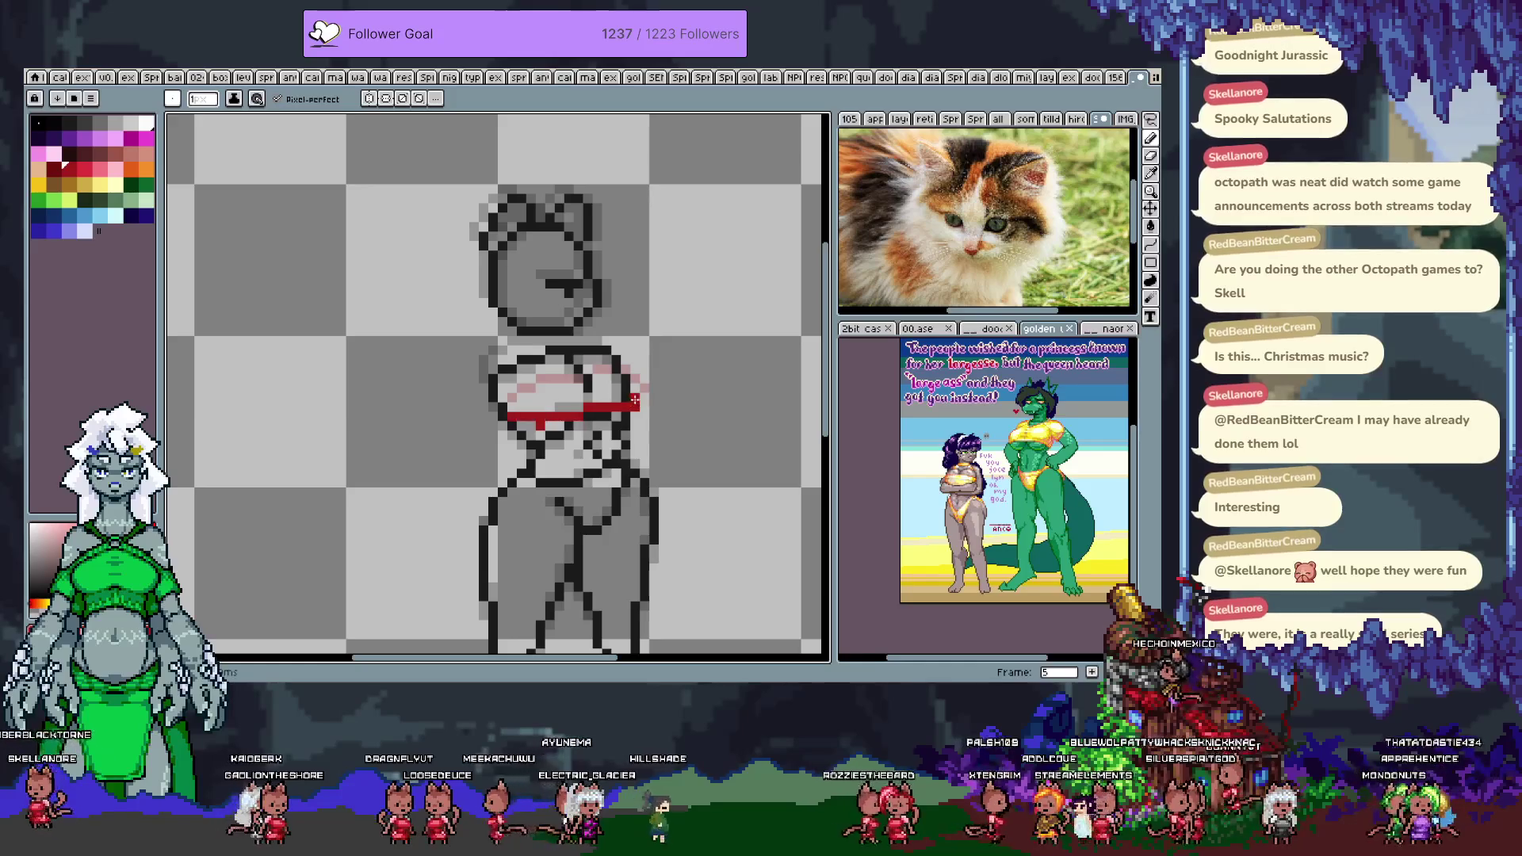
key(ctrl+z)
drag(565, 414, 630, 407)
mouse_move(511, 420)
mouse_down()
mouse_move(559, 426)
mouse_move(643, 397)
mouse_up()
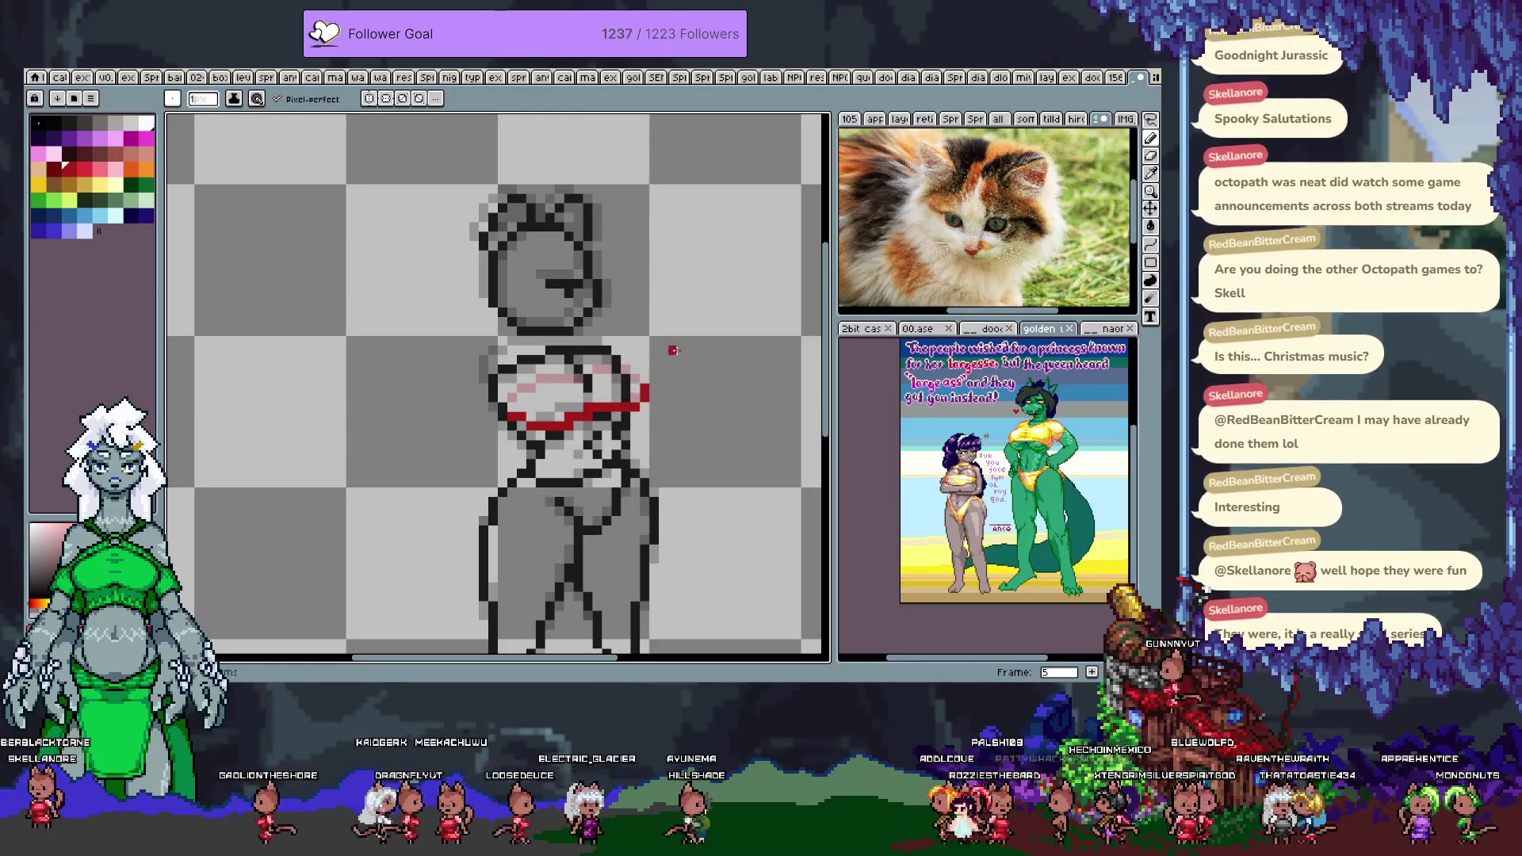
key(ctrl+z)
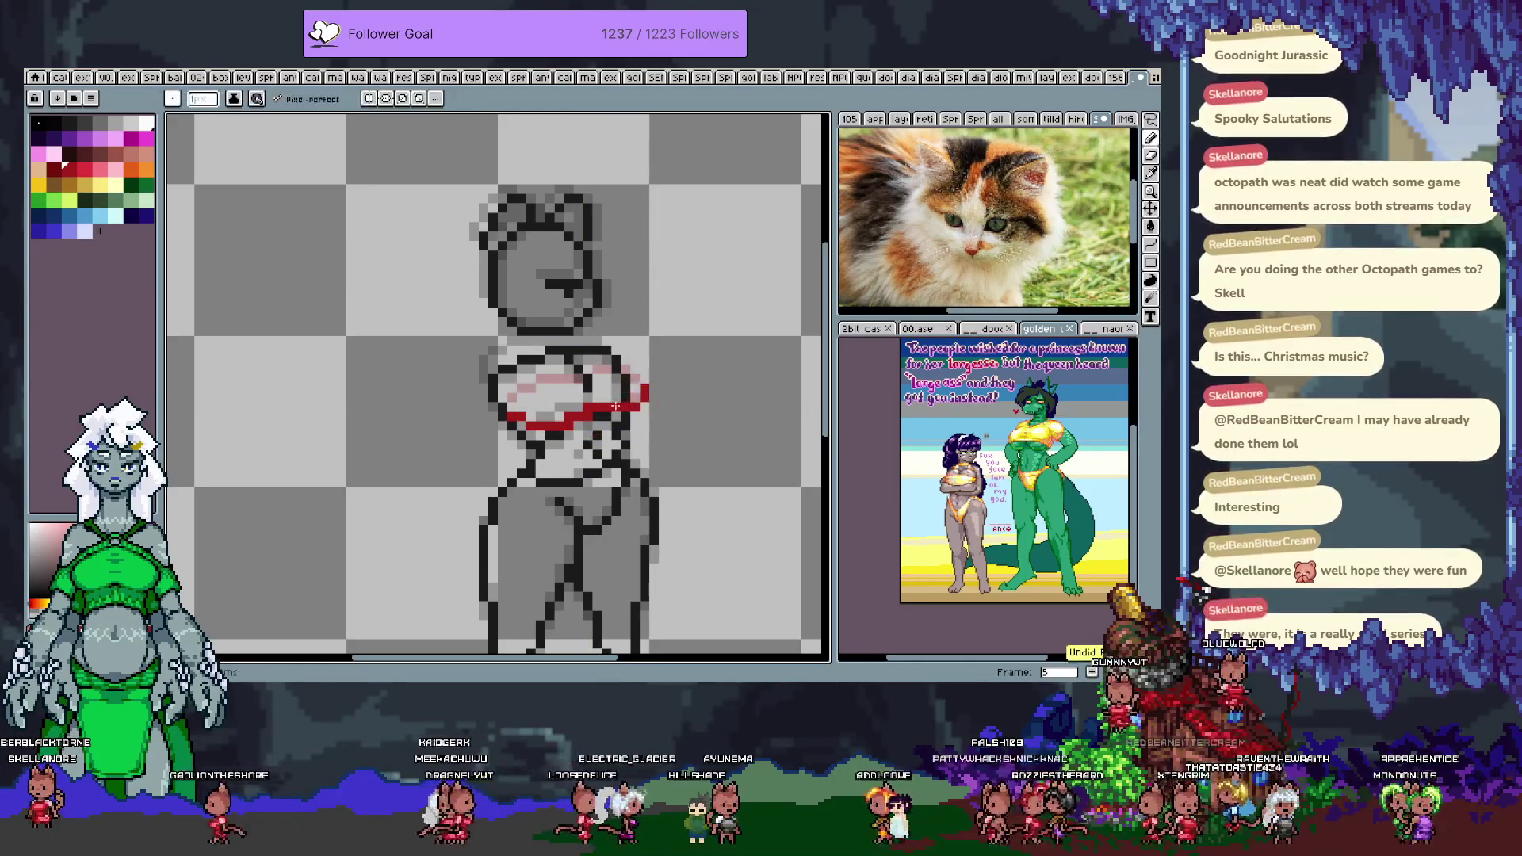
- Flip through all the frames to compare the red chest lines
key(Right)
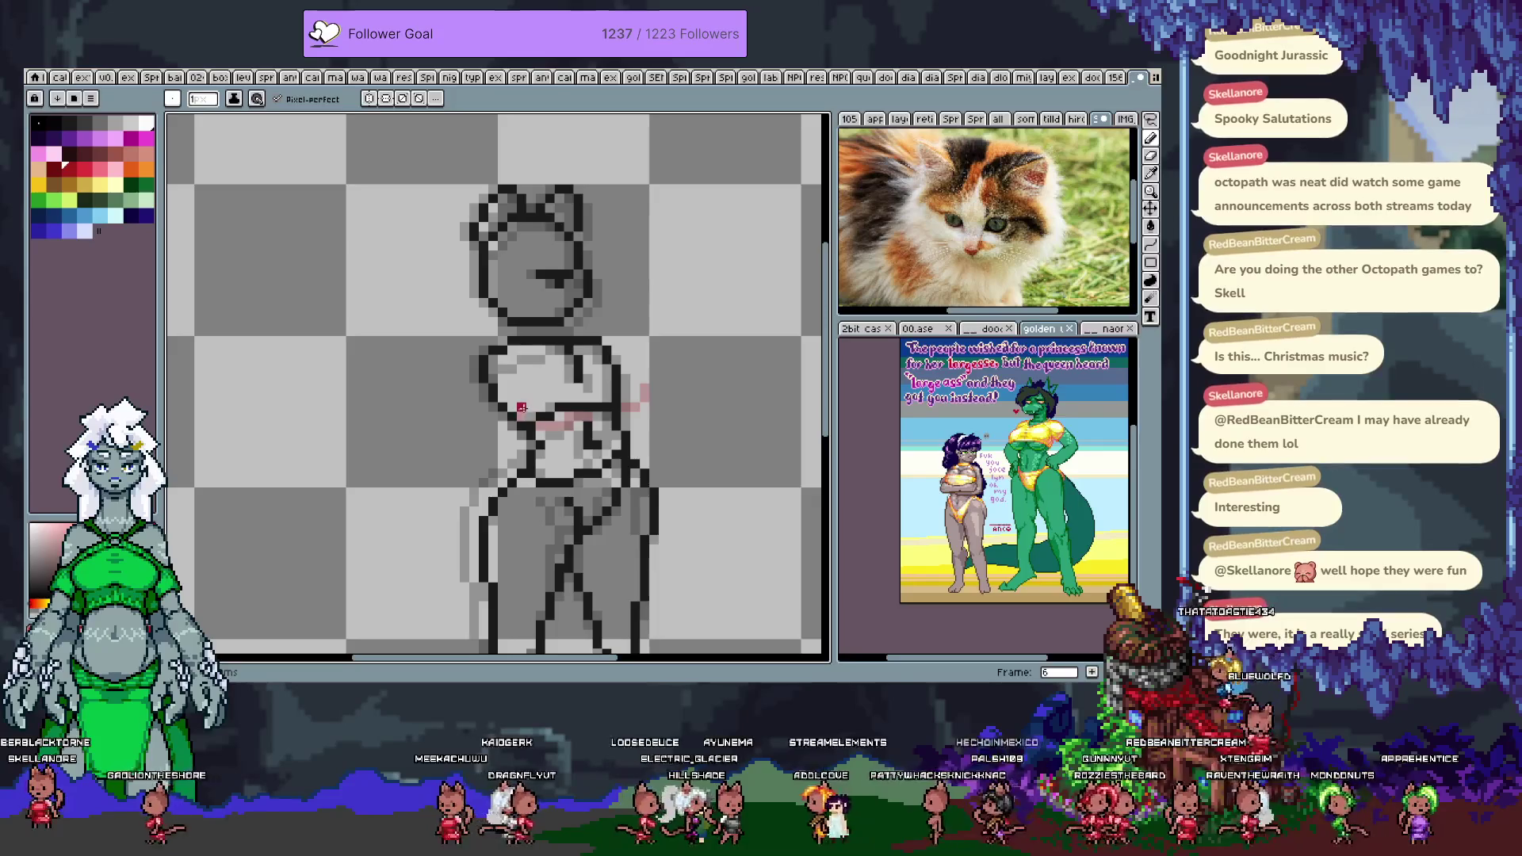
key(ctrl+z)
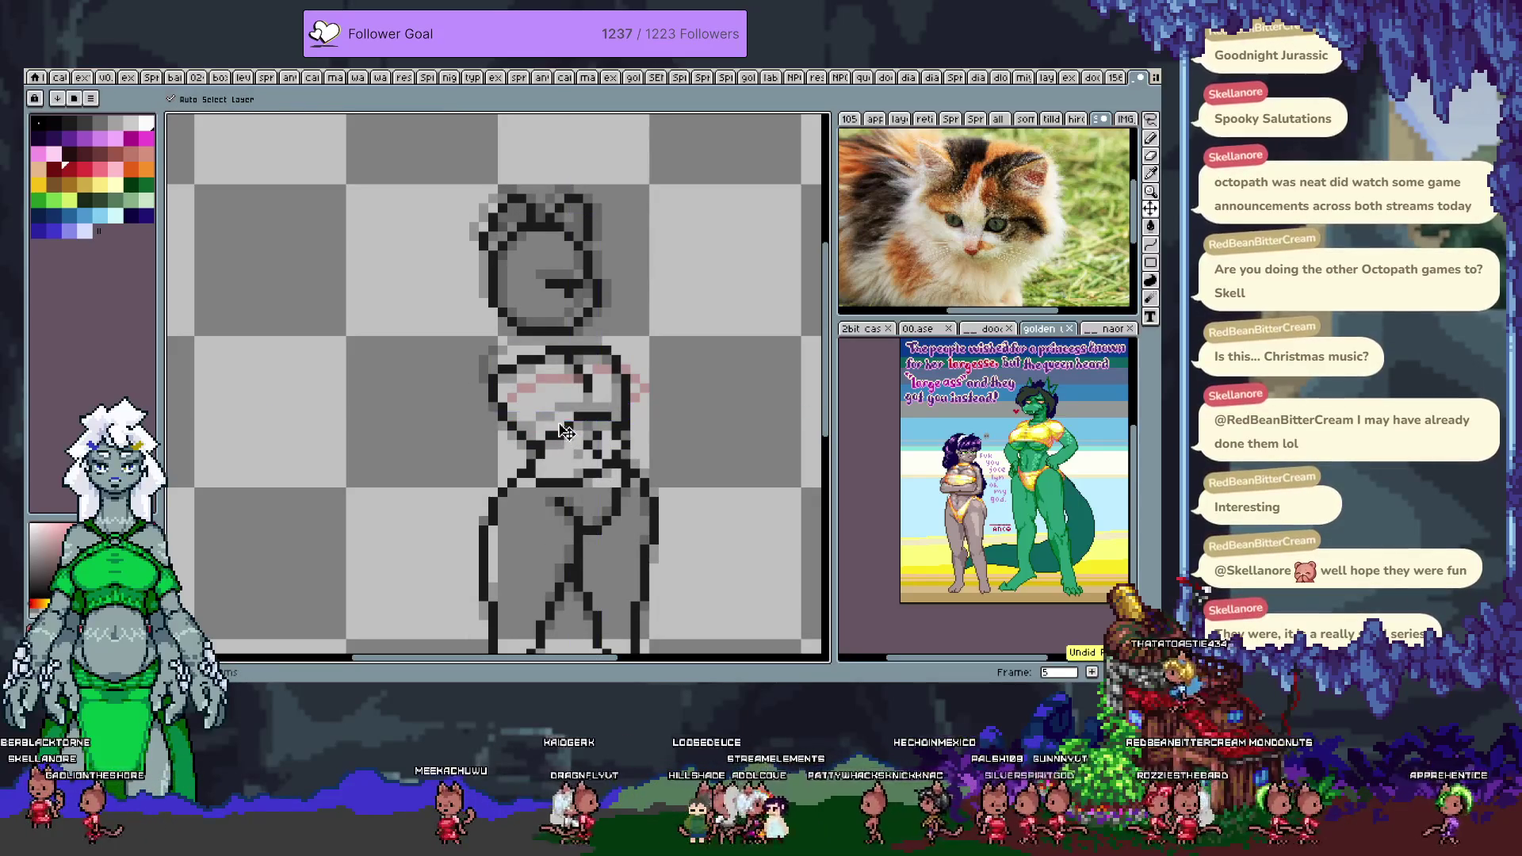
key(Left)
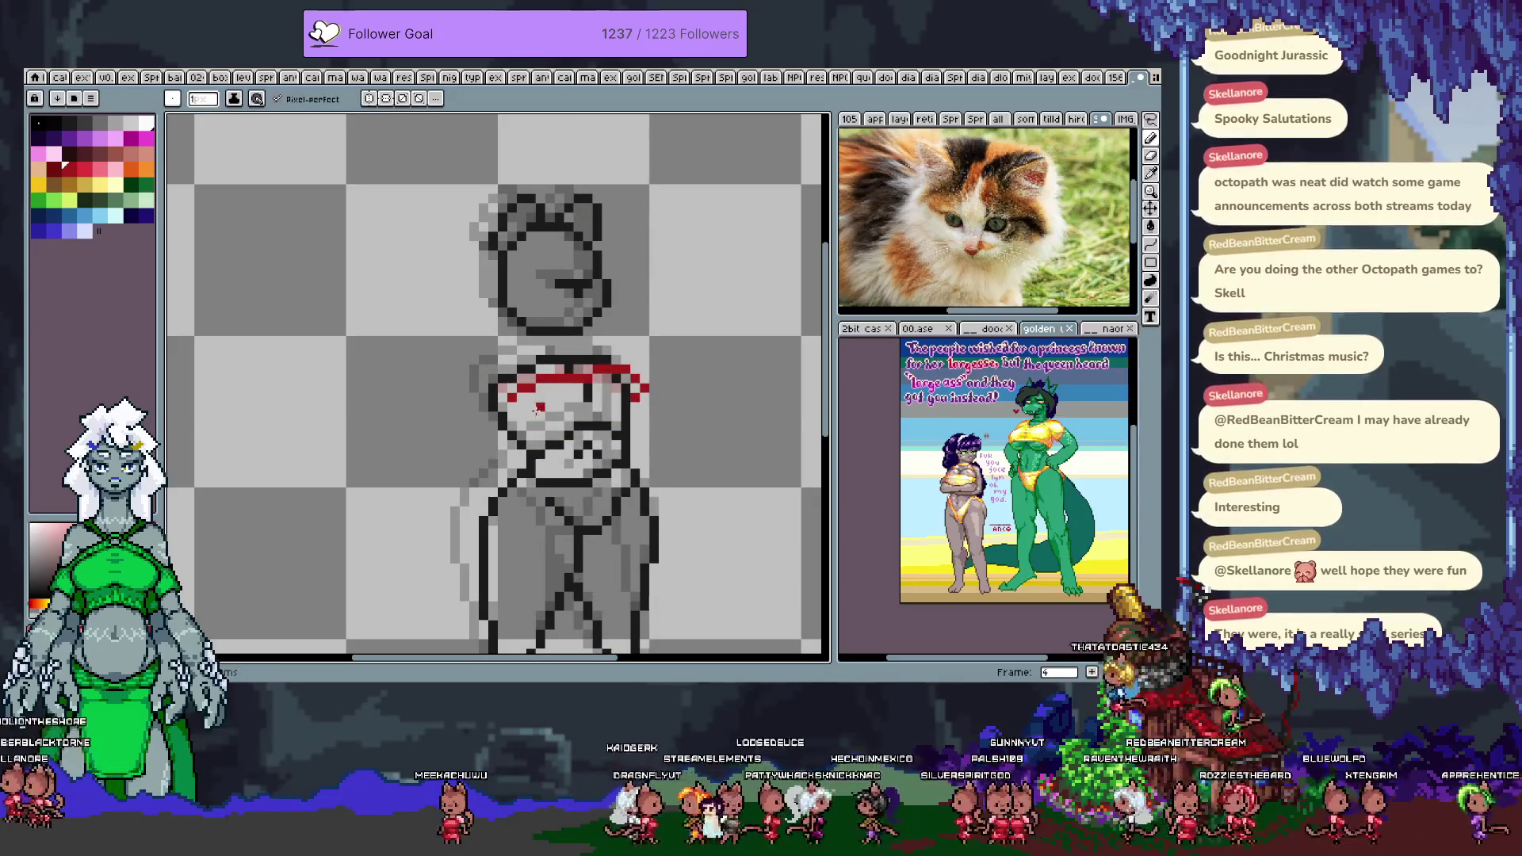
key(Right)
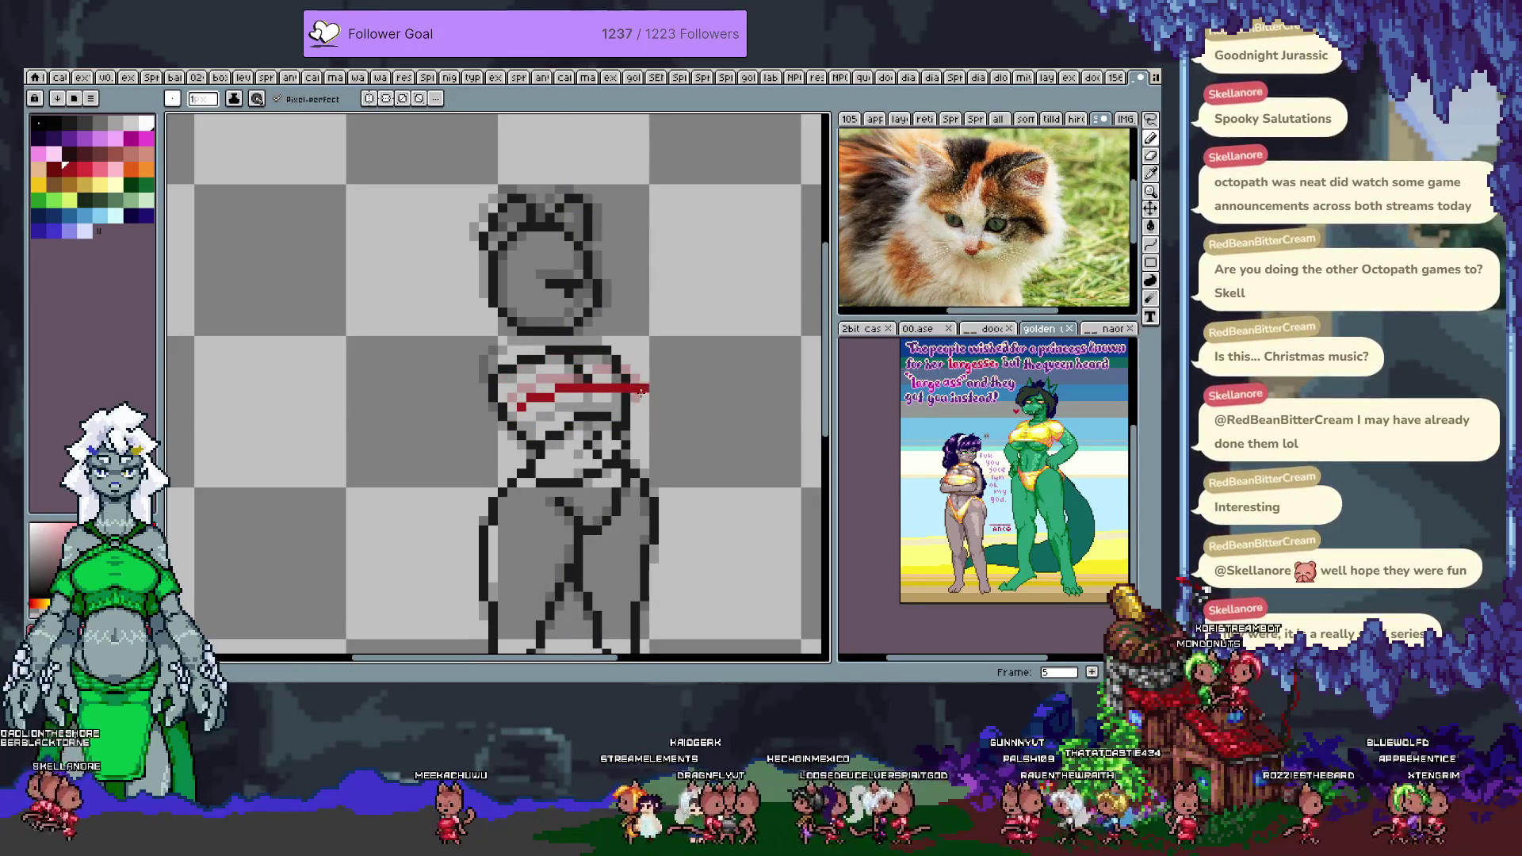
key(Right)
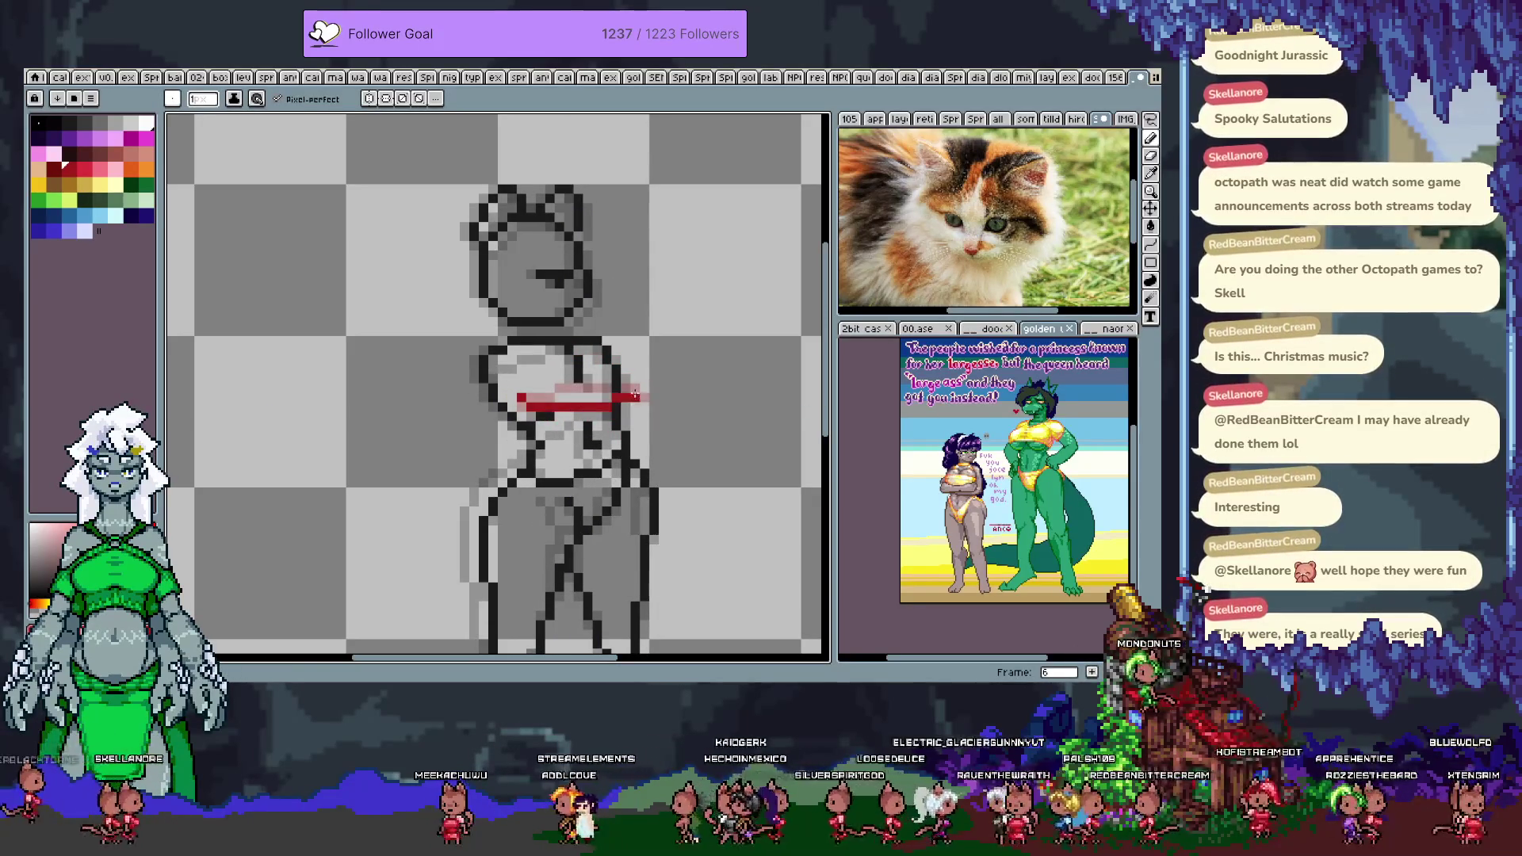
key(Right)
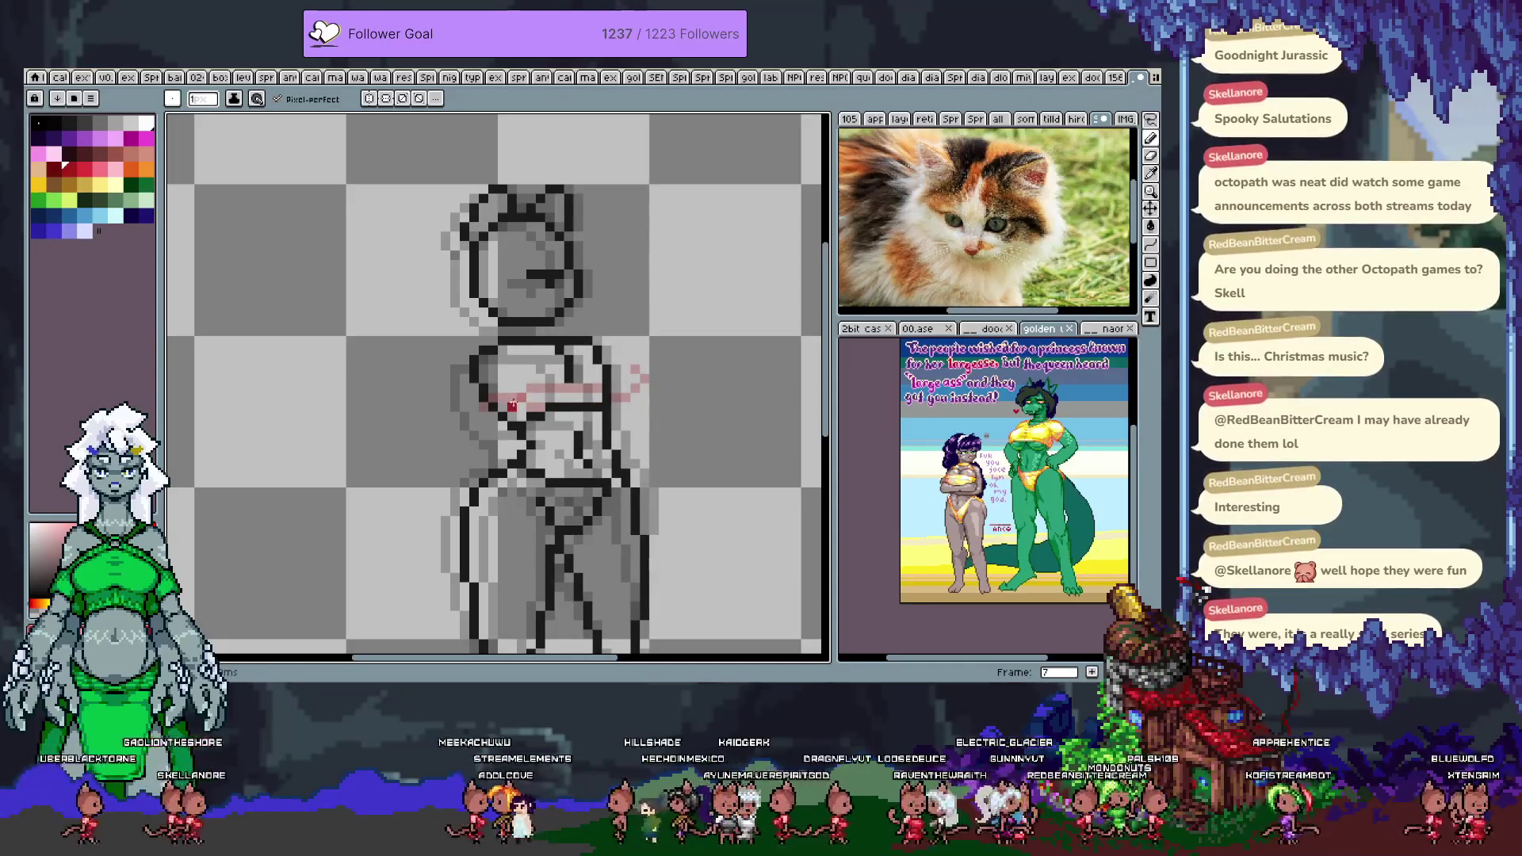
key(Right)
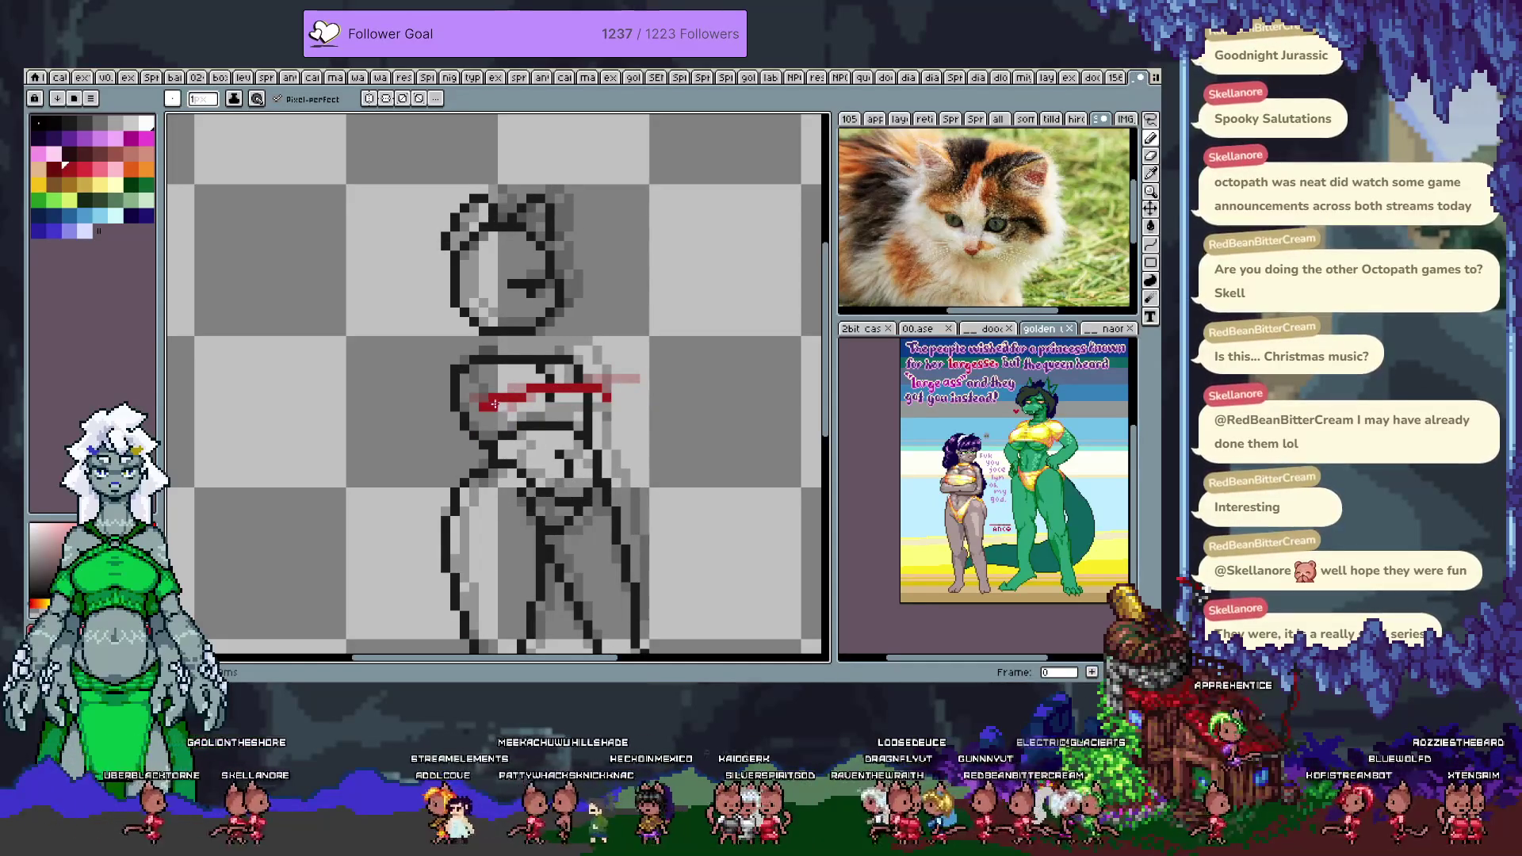
key(Right)
key(Right)
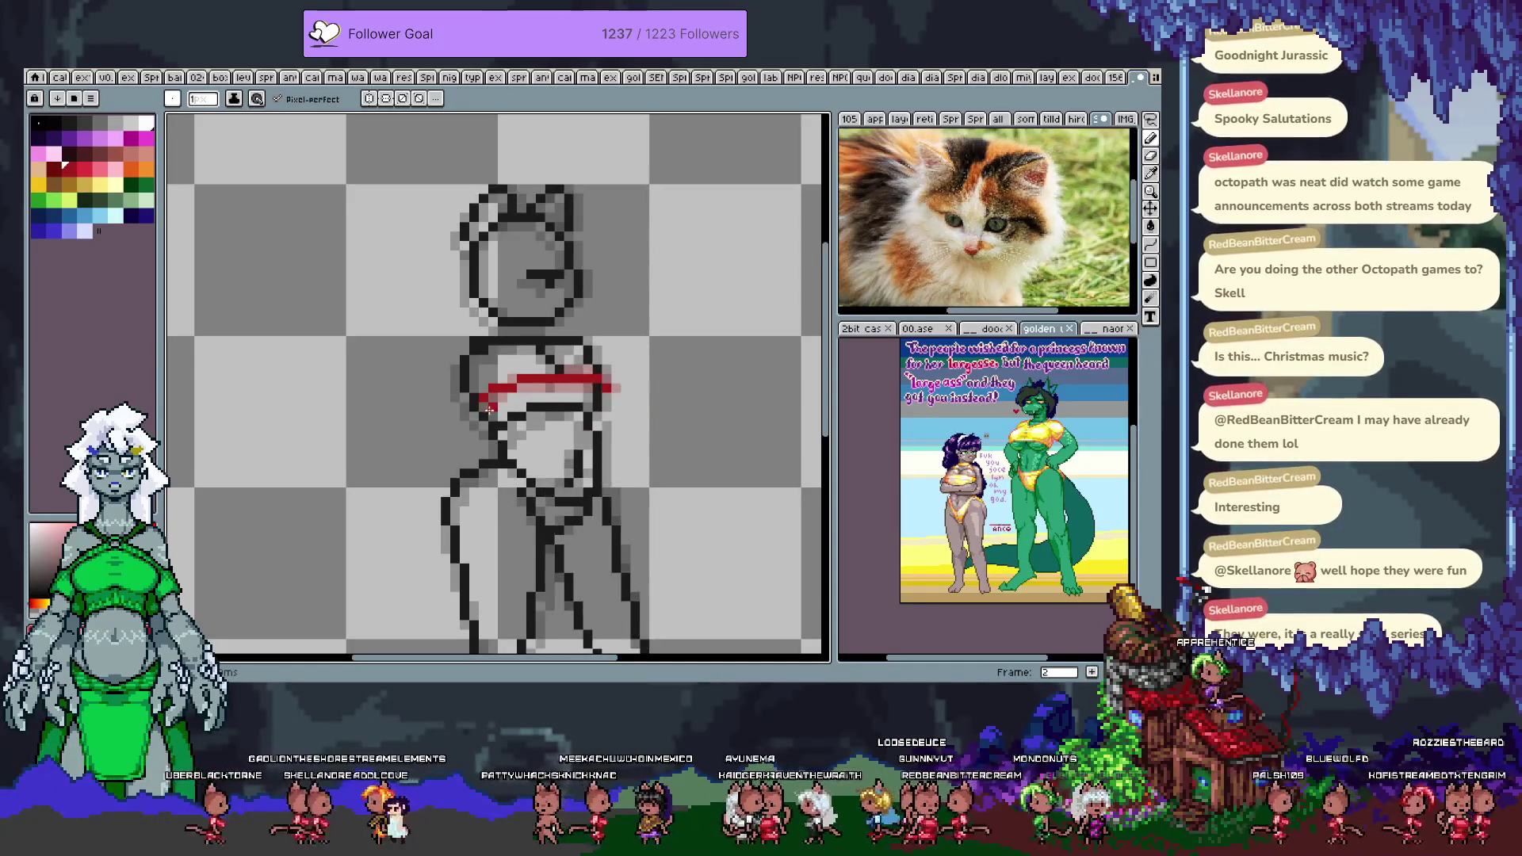
key(Right)
key(Right)
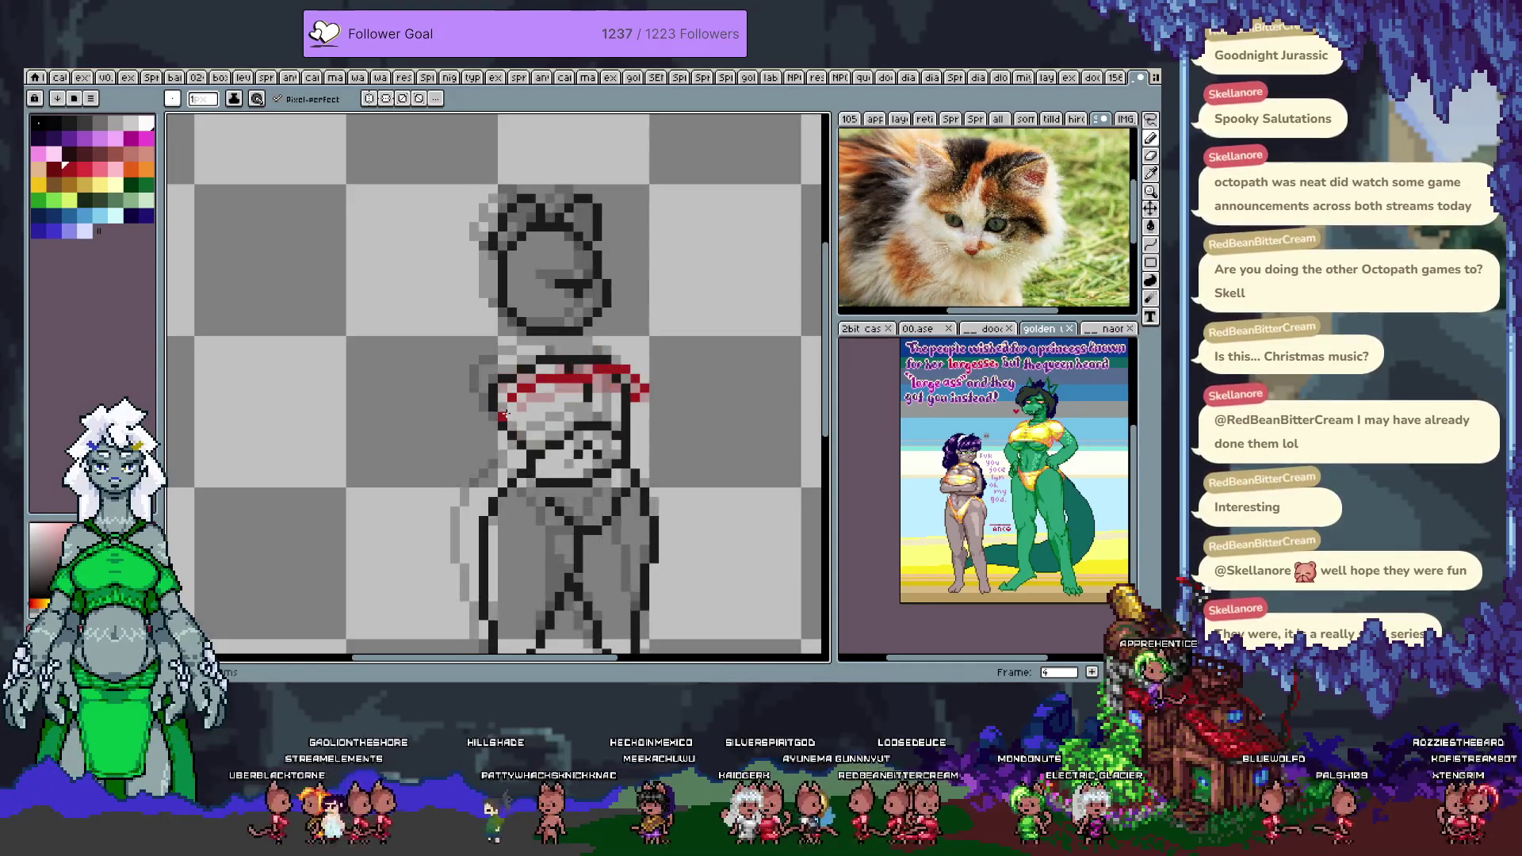
key(Right)
key(Left)
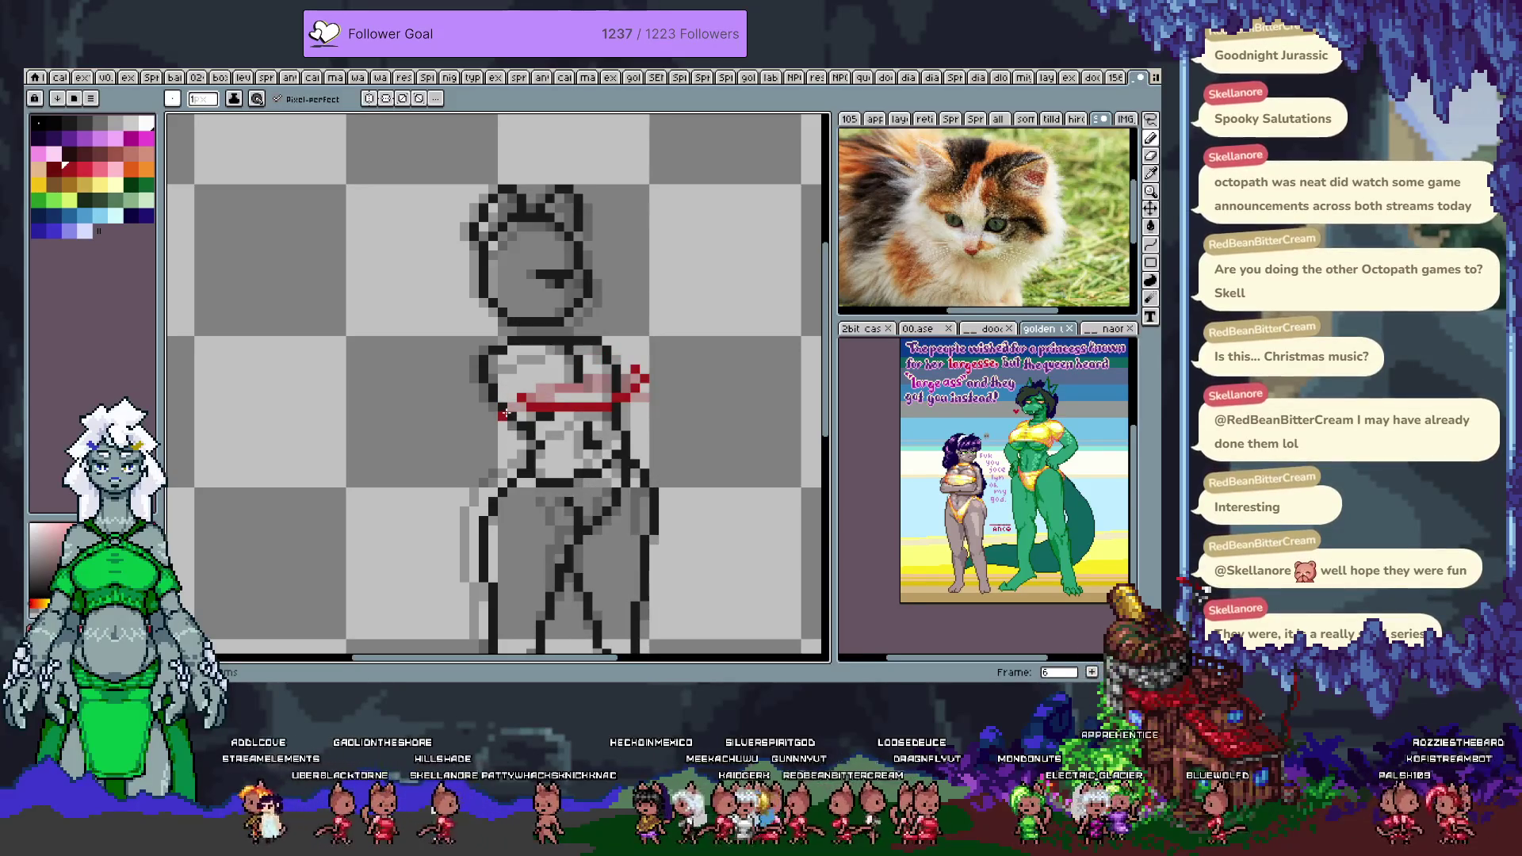
key(Right)
key(Left)
key(Left)
key(Left)
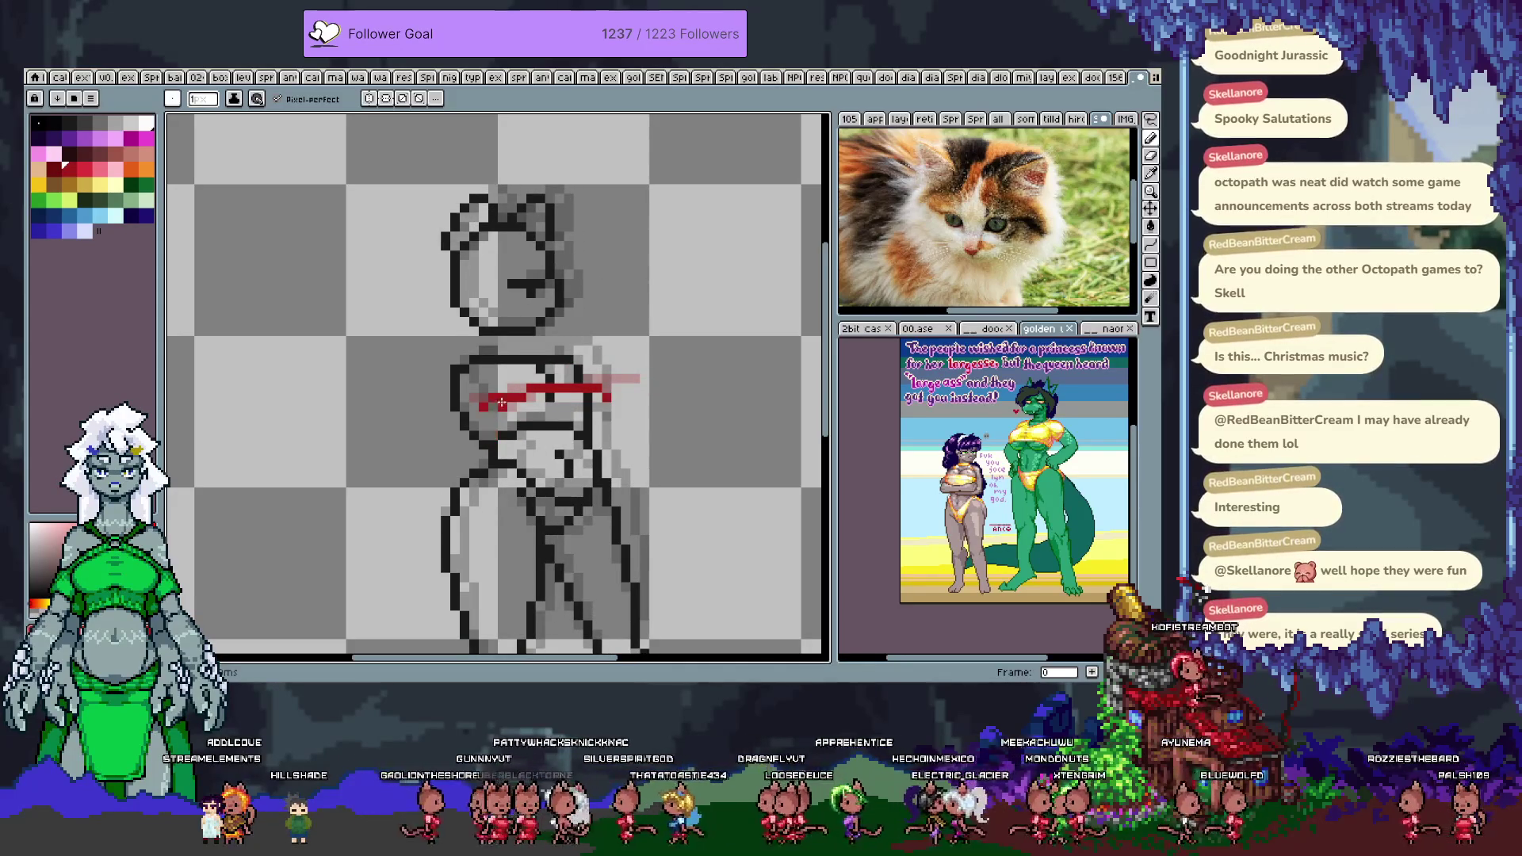
- Nudge the red chest line up slightly and clear the red stroke from frame 1
key(v)
drag(544, 401, 545, 390)
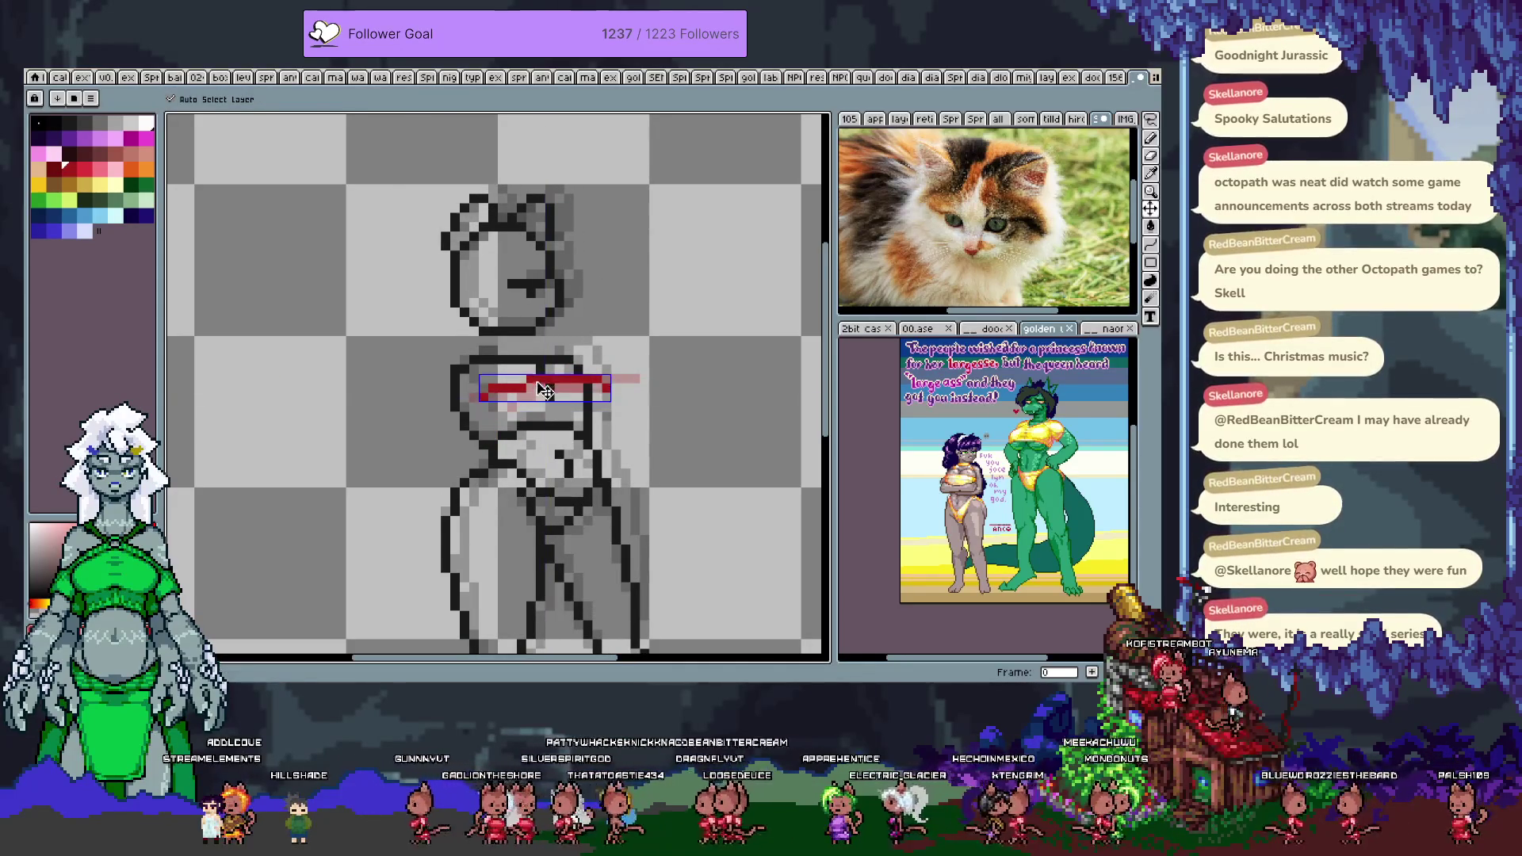
key(b)
key(Right)
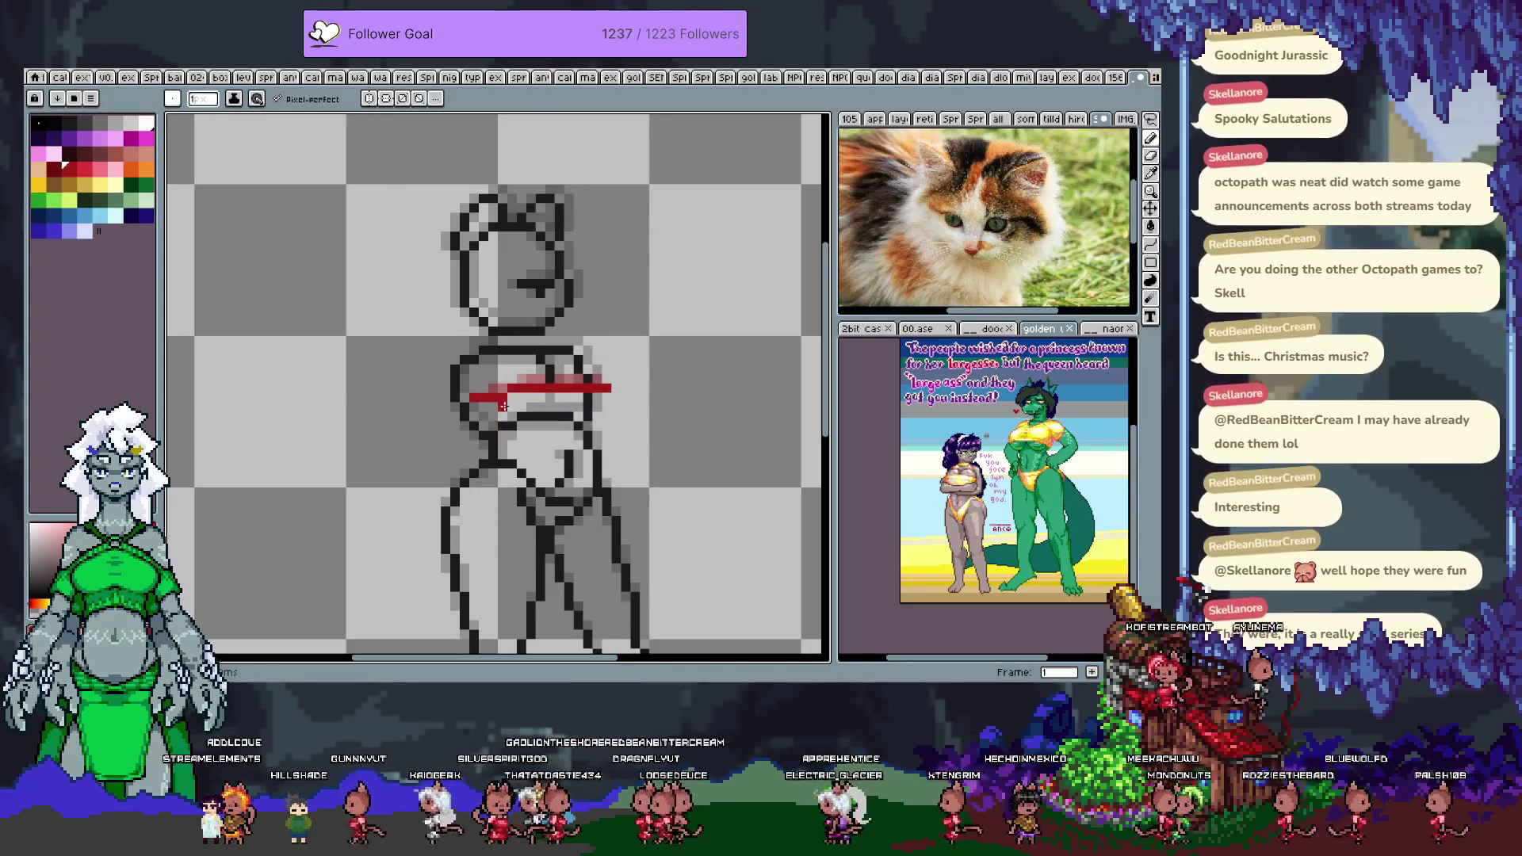
key(Delete)
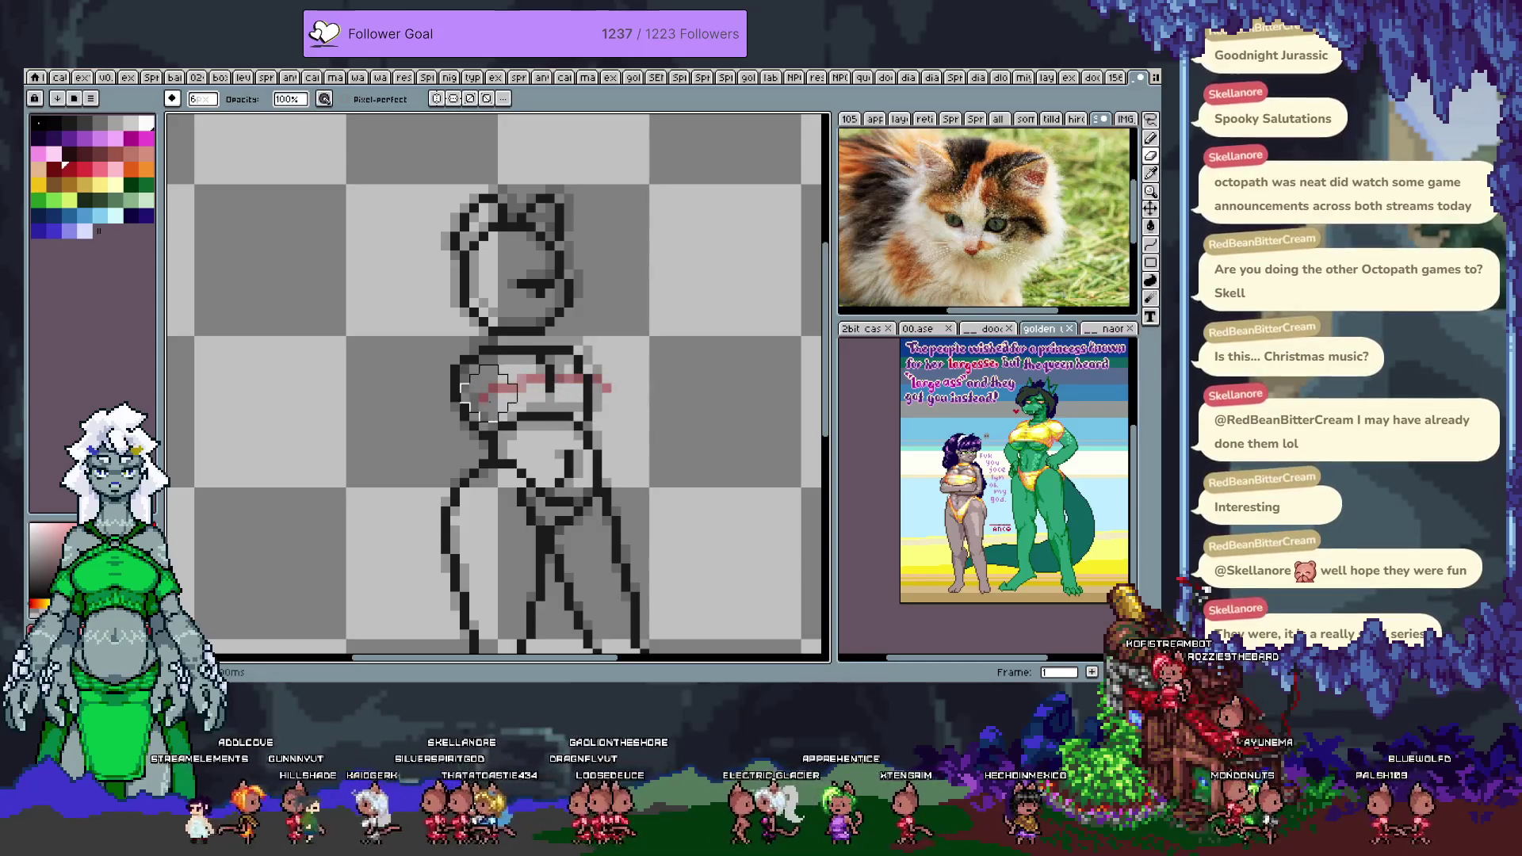
mouse_move(484, 397)
mouse_down()
mouse_move(599, 397)
mouse_move(479, 406)
mouse_up()
key(ctrl+z)
key(Delete)
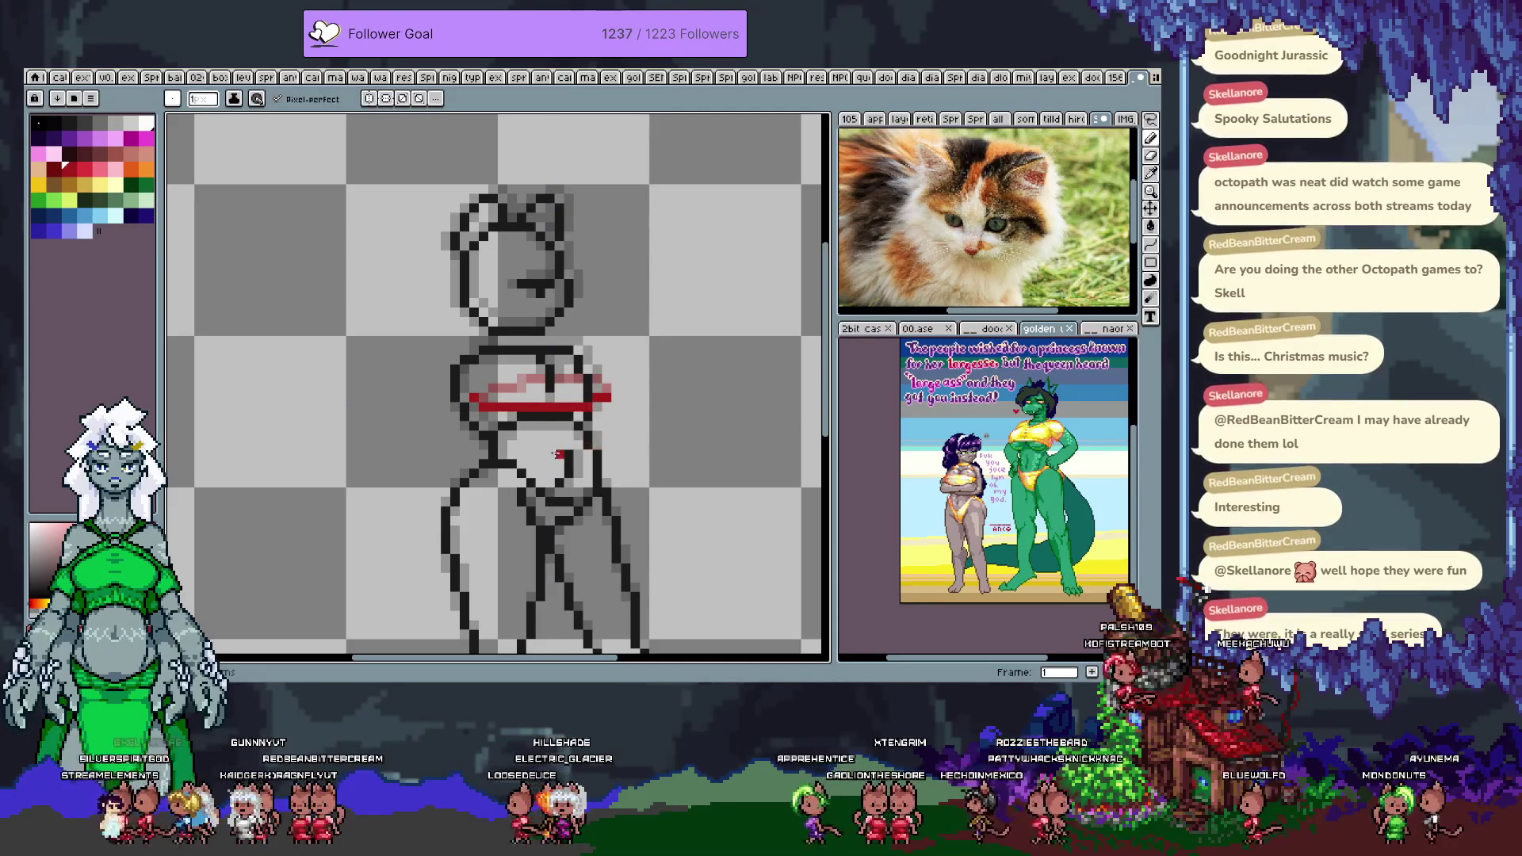
- Reposition the red line on frame 2's chest and play the animation to check it
key(Right)
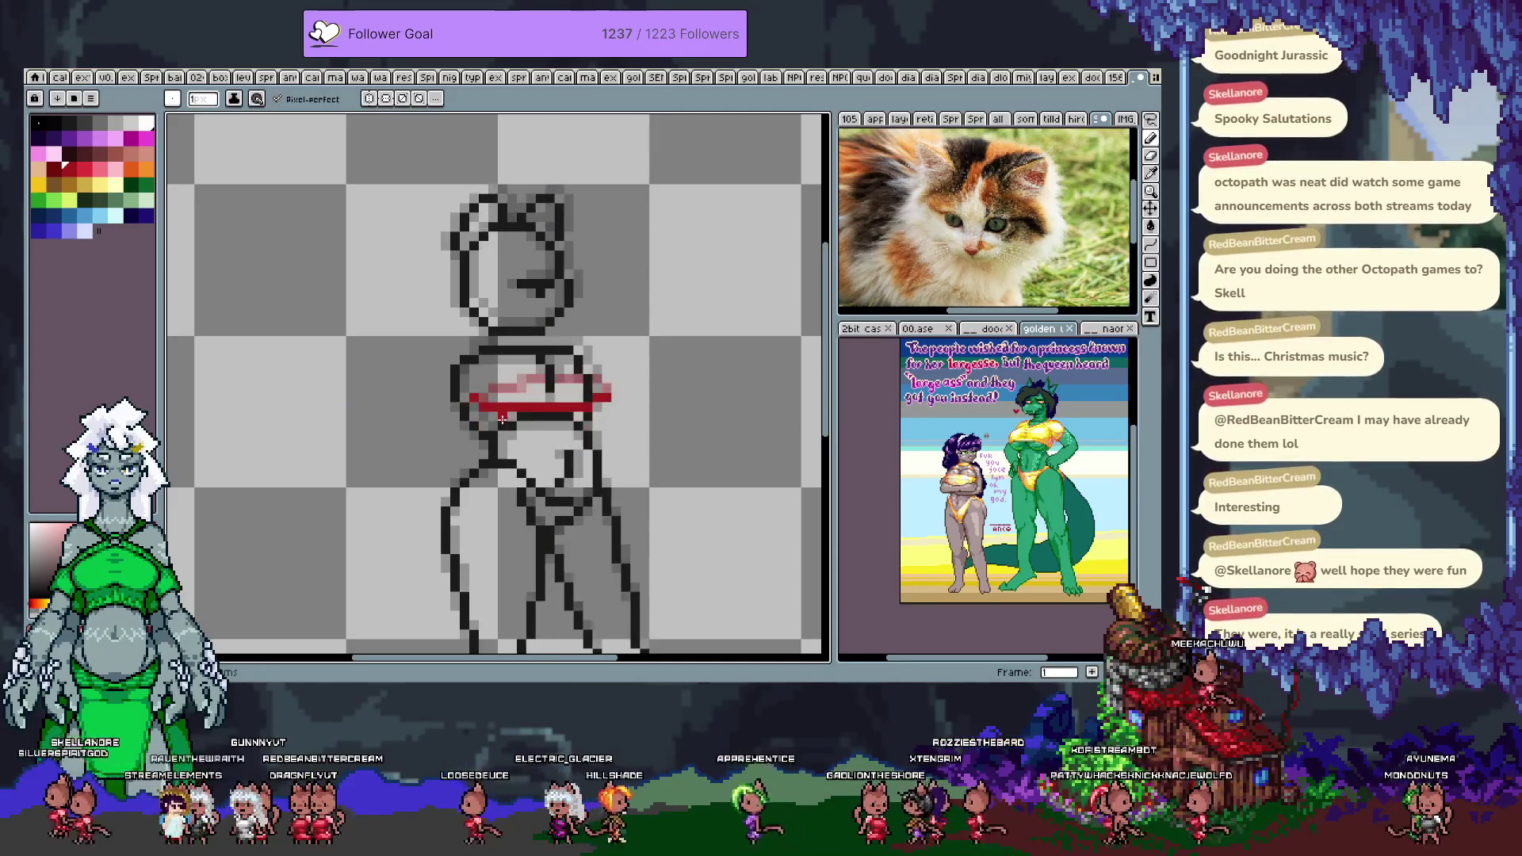
mouse_move(496, 402)
mouse_down()
mouse_move(495, 636)
mouse_move(555, 462)
mouse_move(555, 413)
mouse_up()
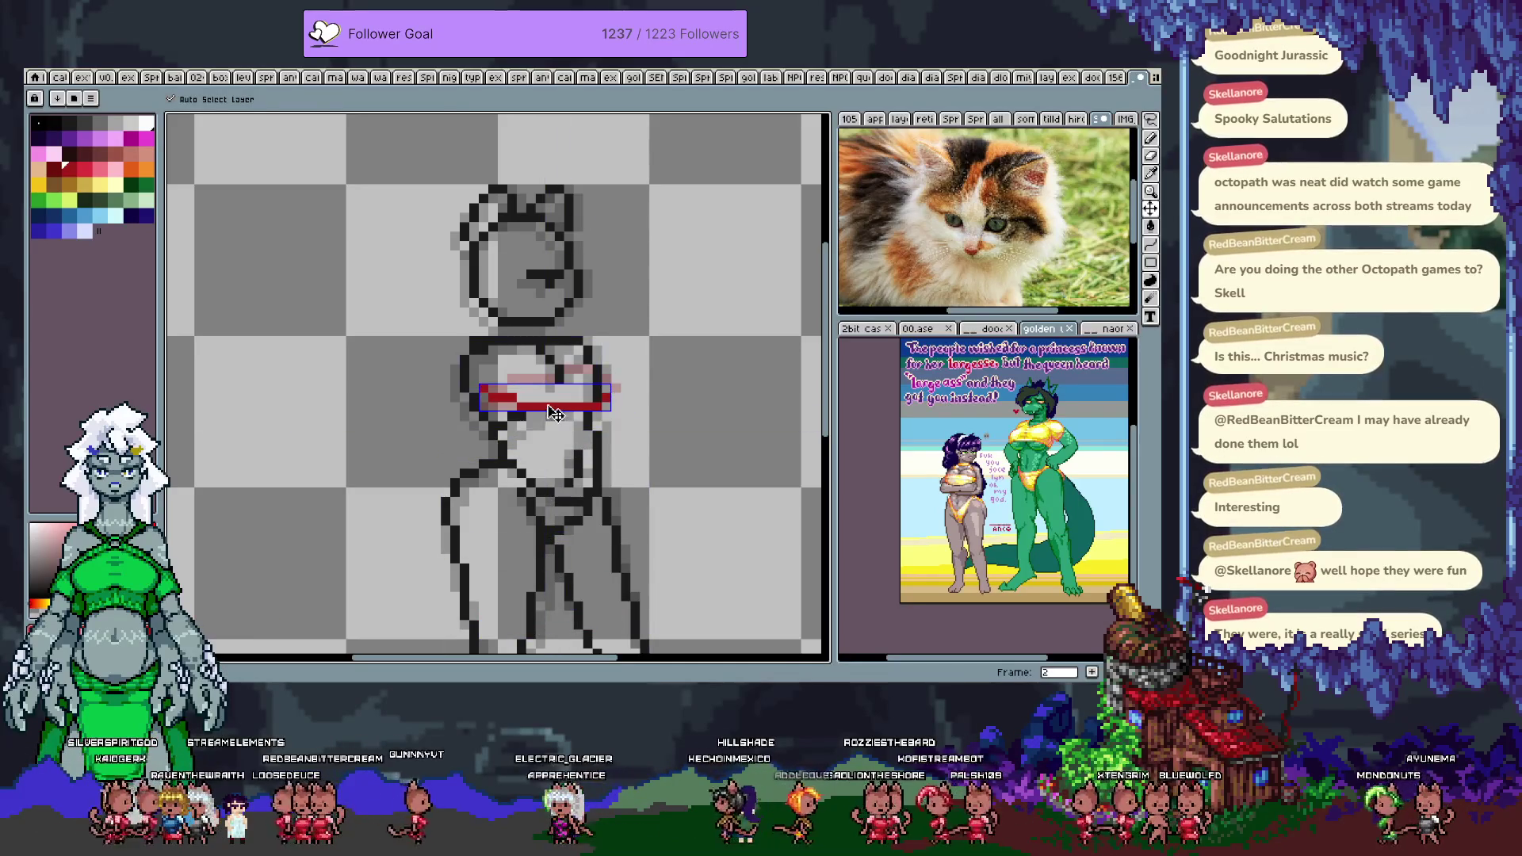
key(ctrl+d)
key(Return)
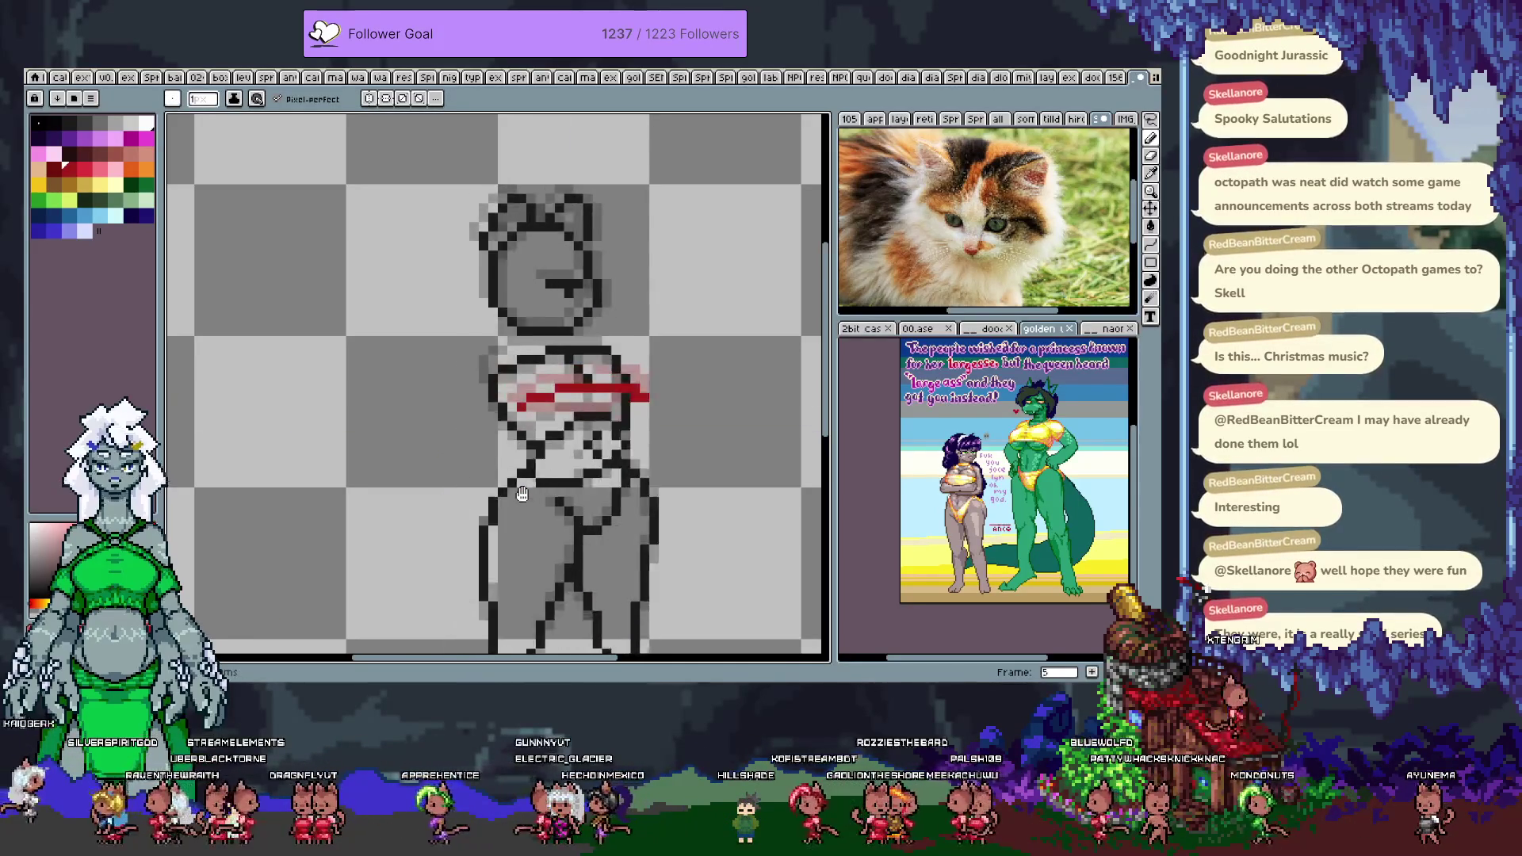
key(Tab)
key(Tab)
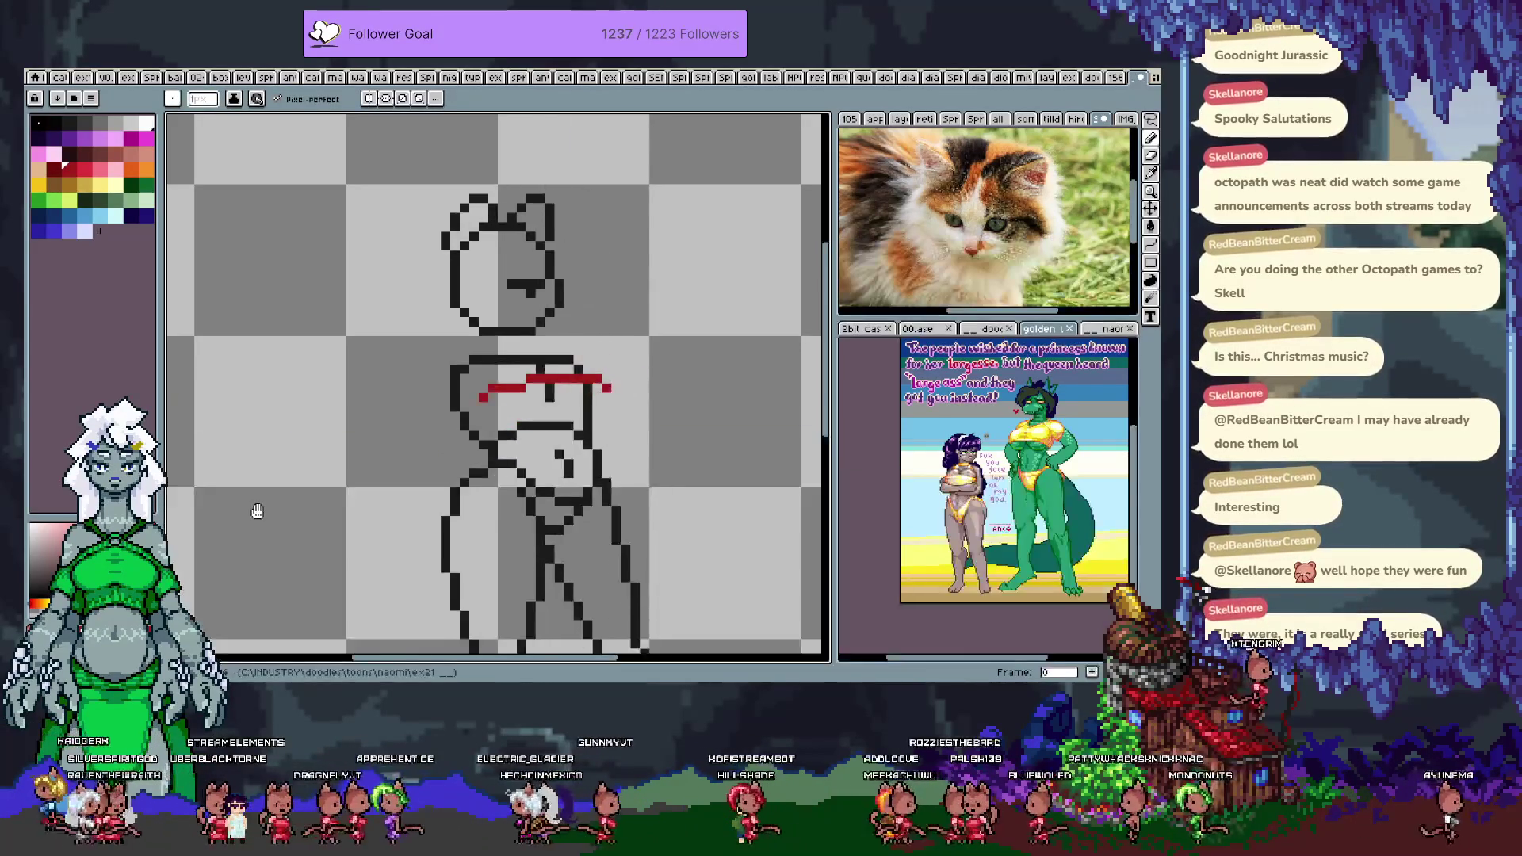
key(Return)
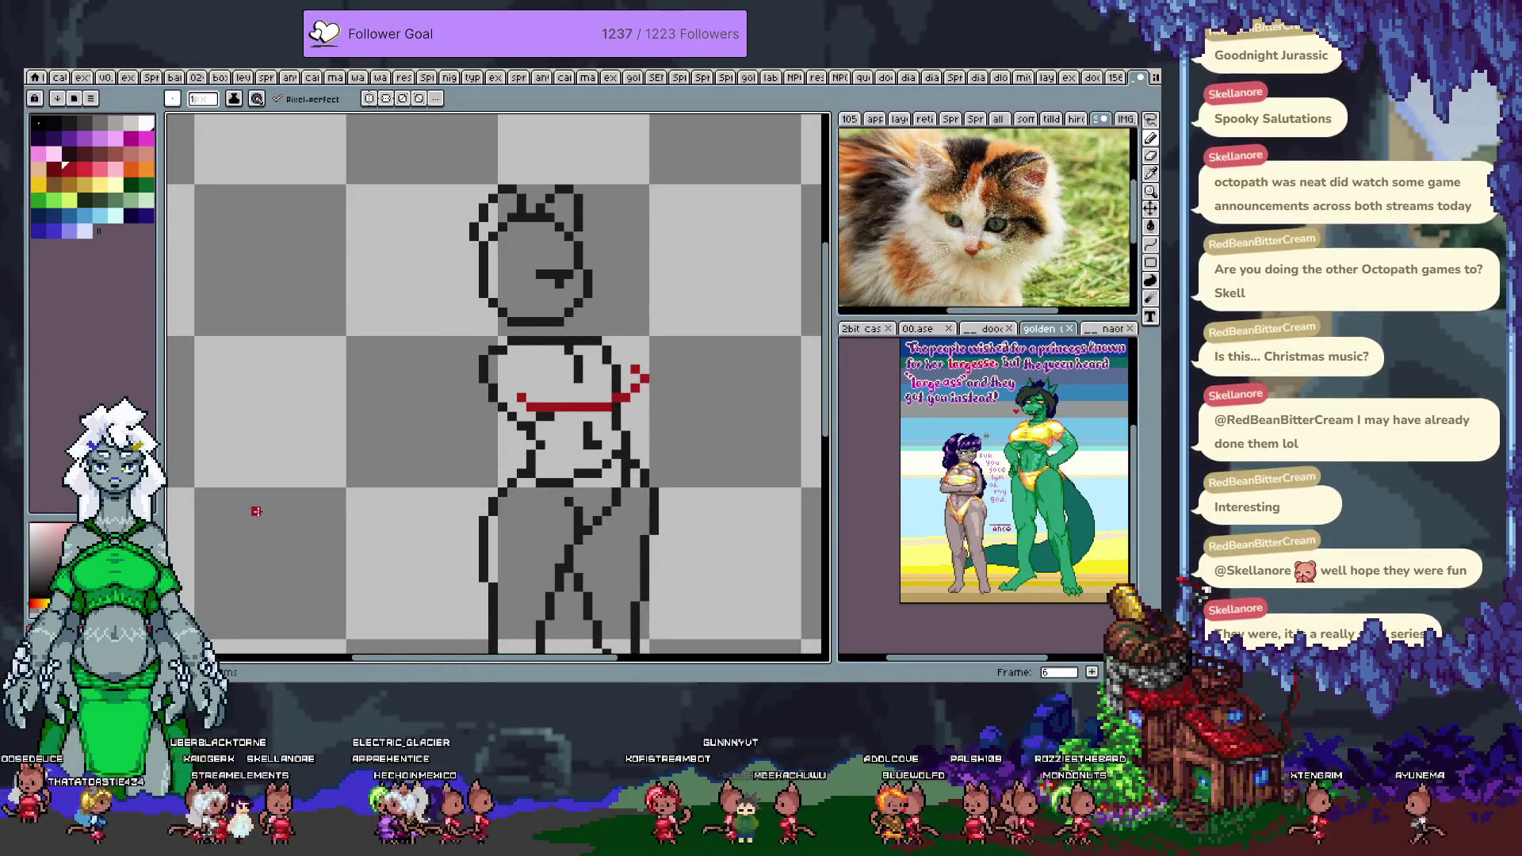
- Hide the red chest line layer, then switch to the calico cat pixel-art document
key(Tab)
click(170, 553)
key(v)
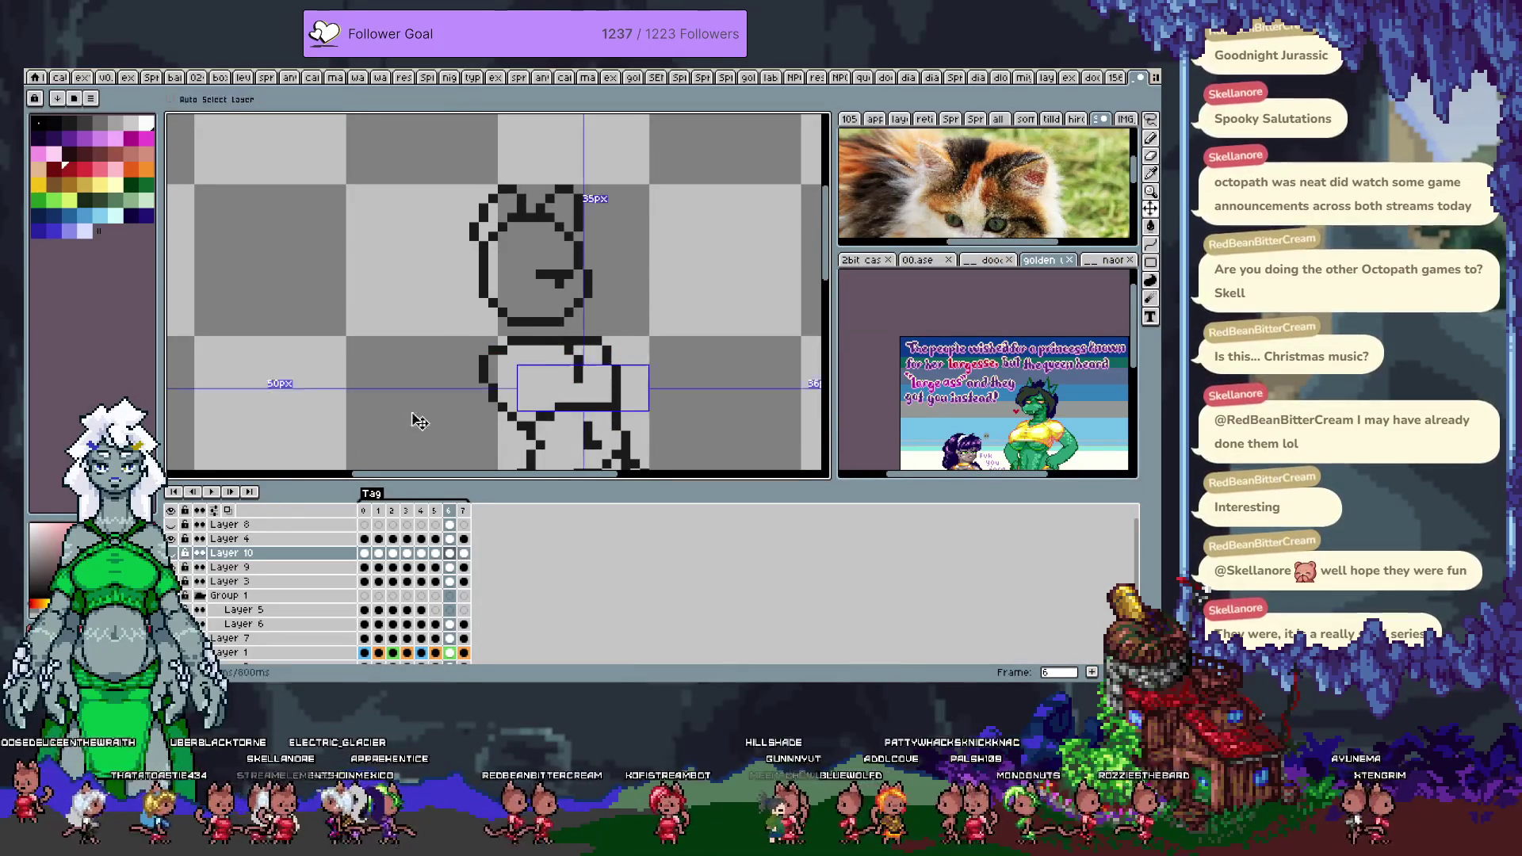
key(b)
key(Tab)
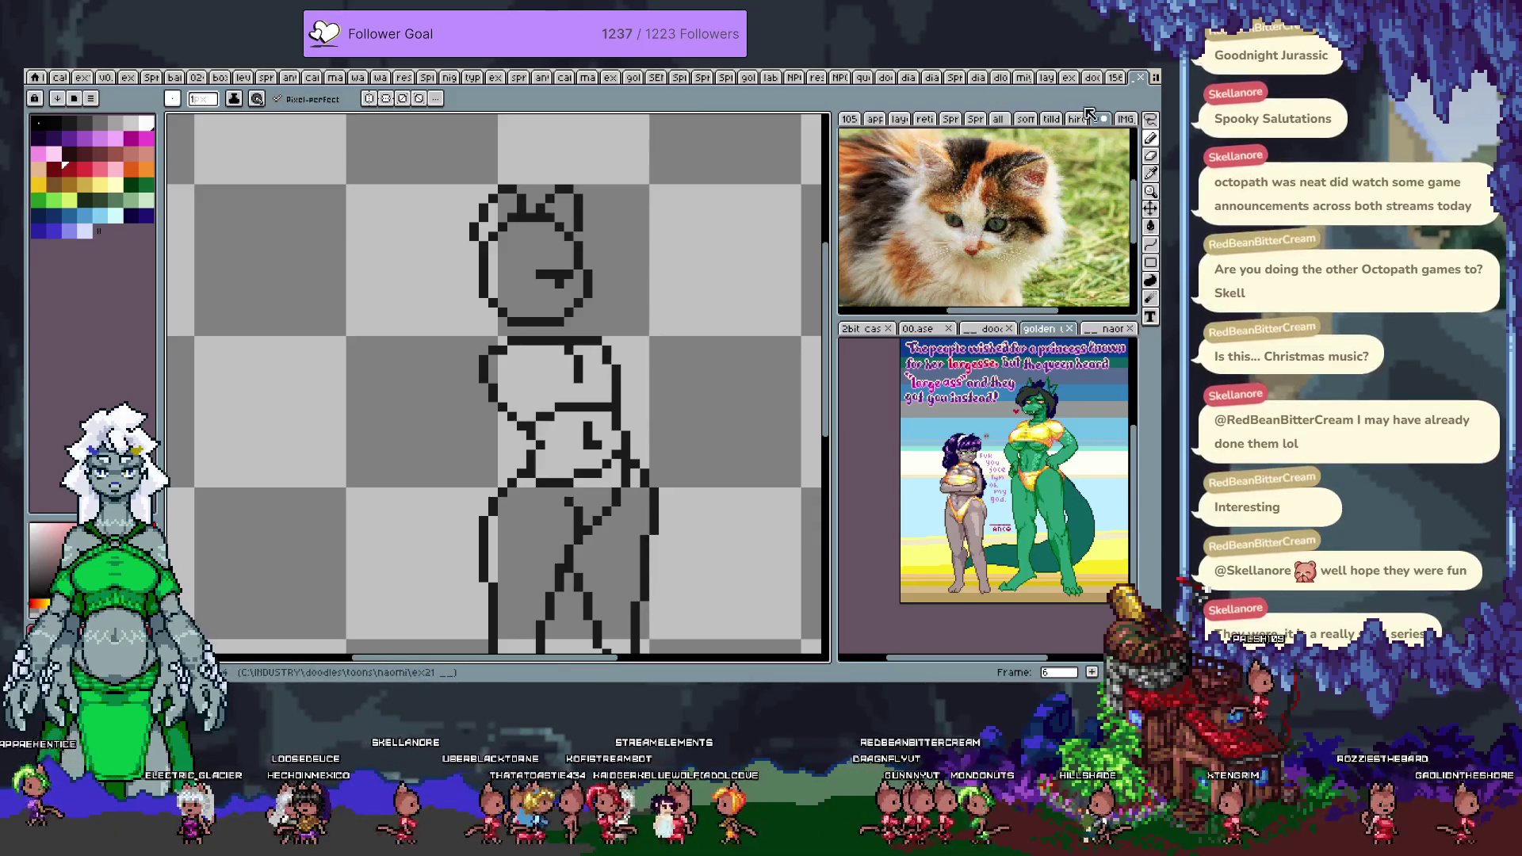
click(1094, 79)
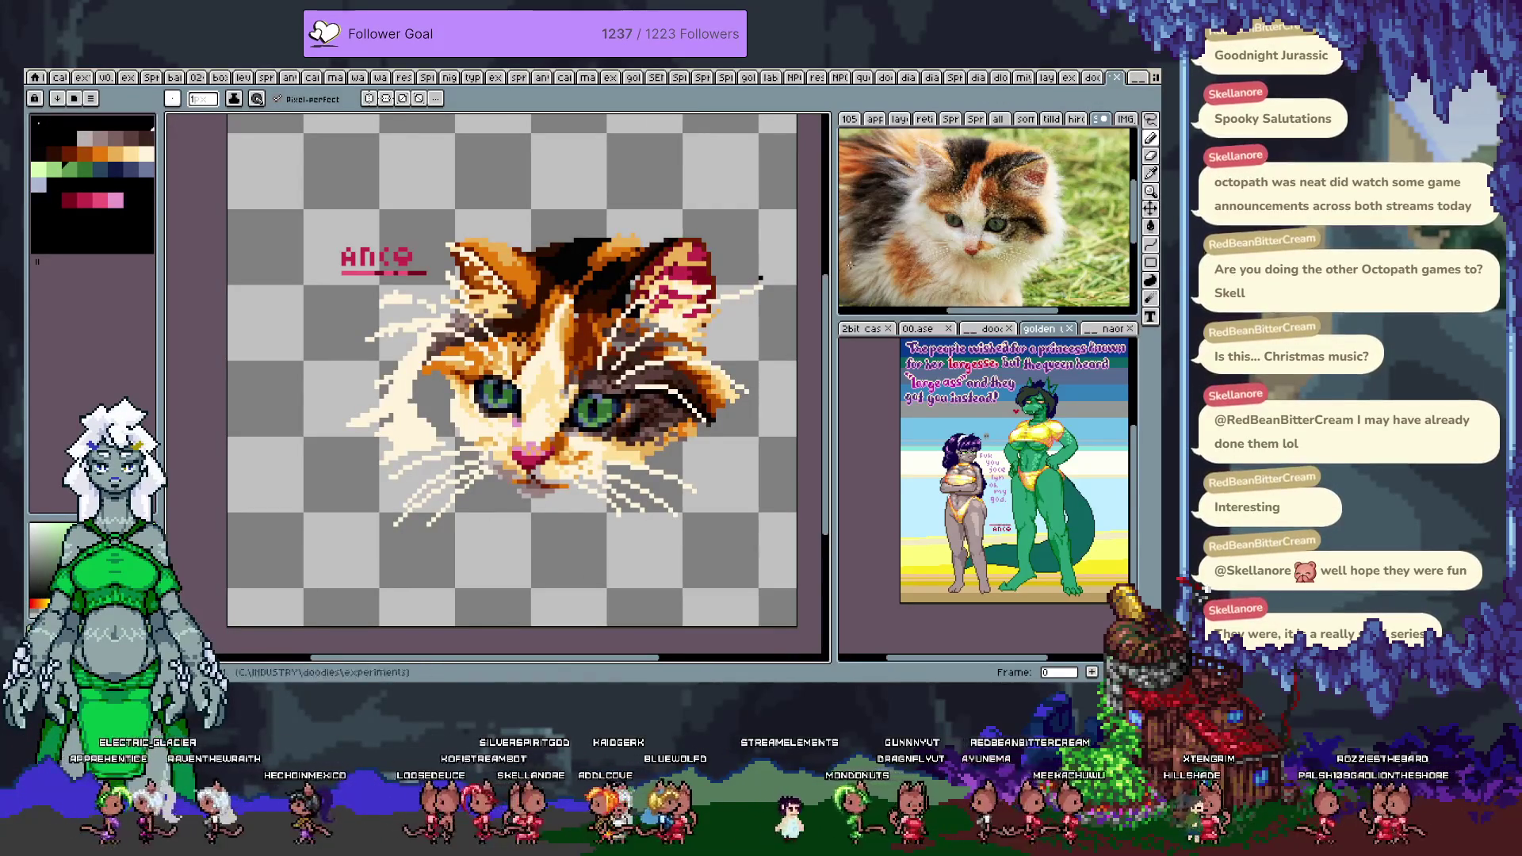
- Zoom into the cat portrait, place a pixel and sample a colour, then undo the edit
scroll(956, 196, up, 2)
scroll(485, 353, up, 1)
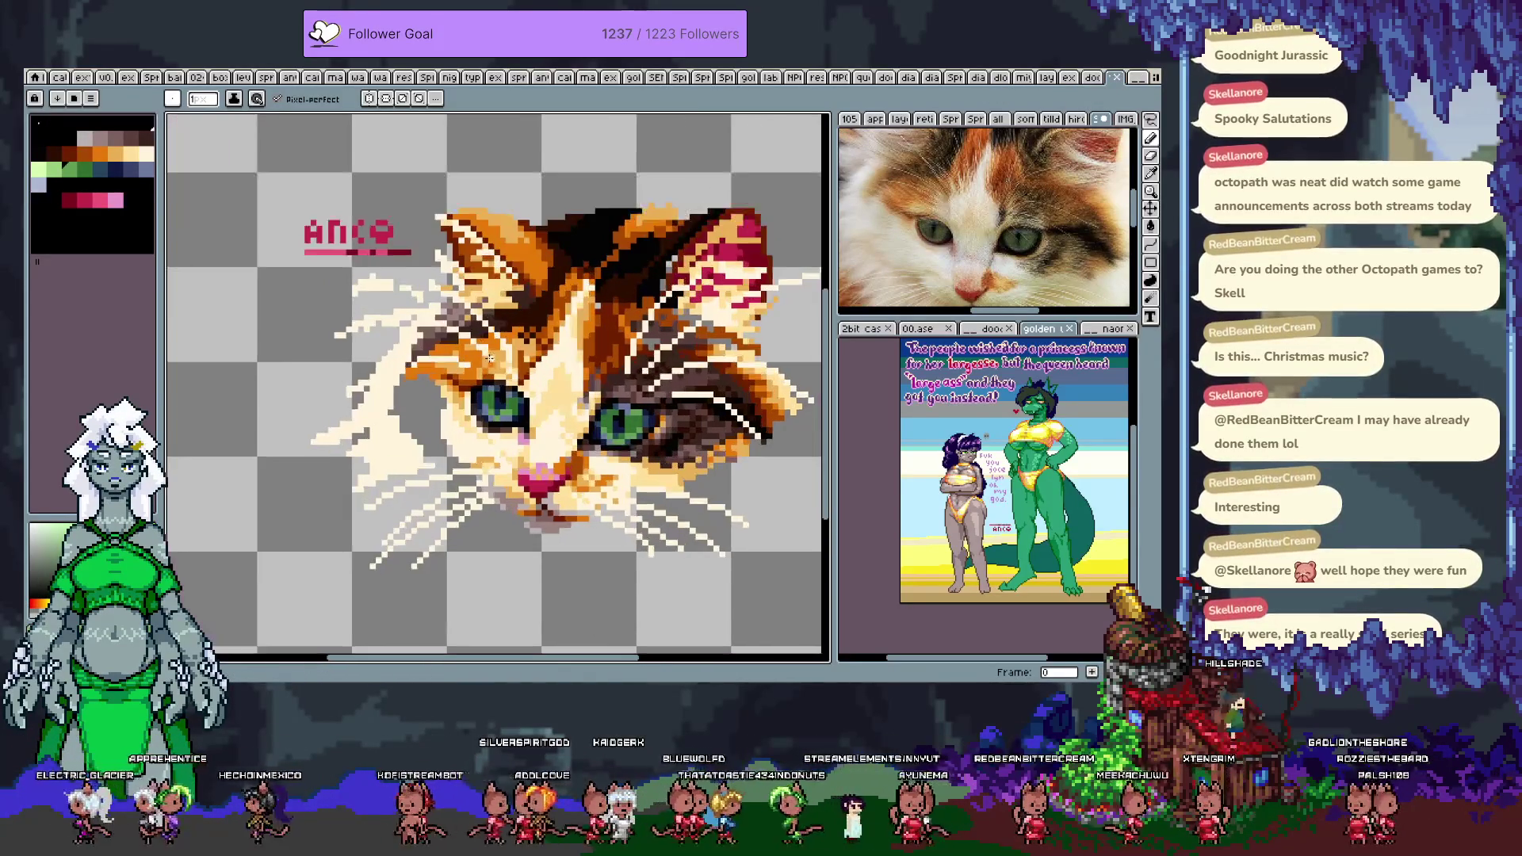
key(i)
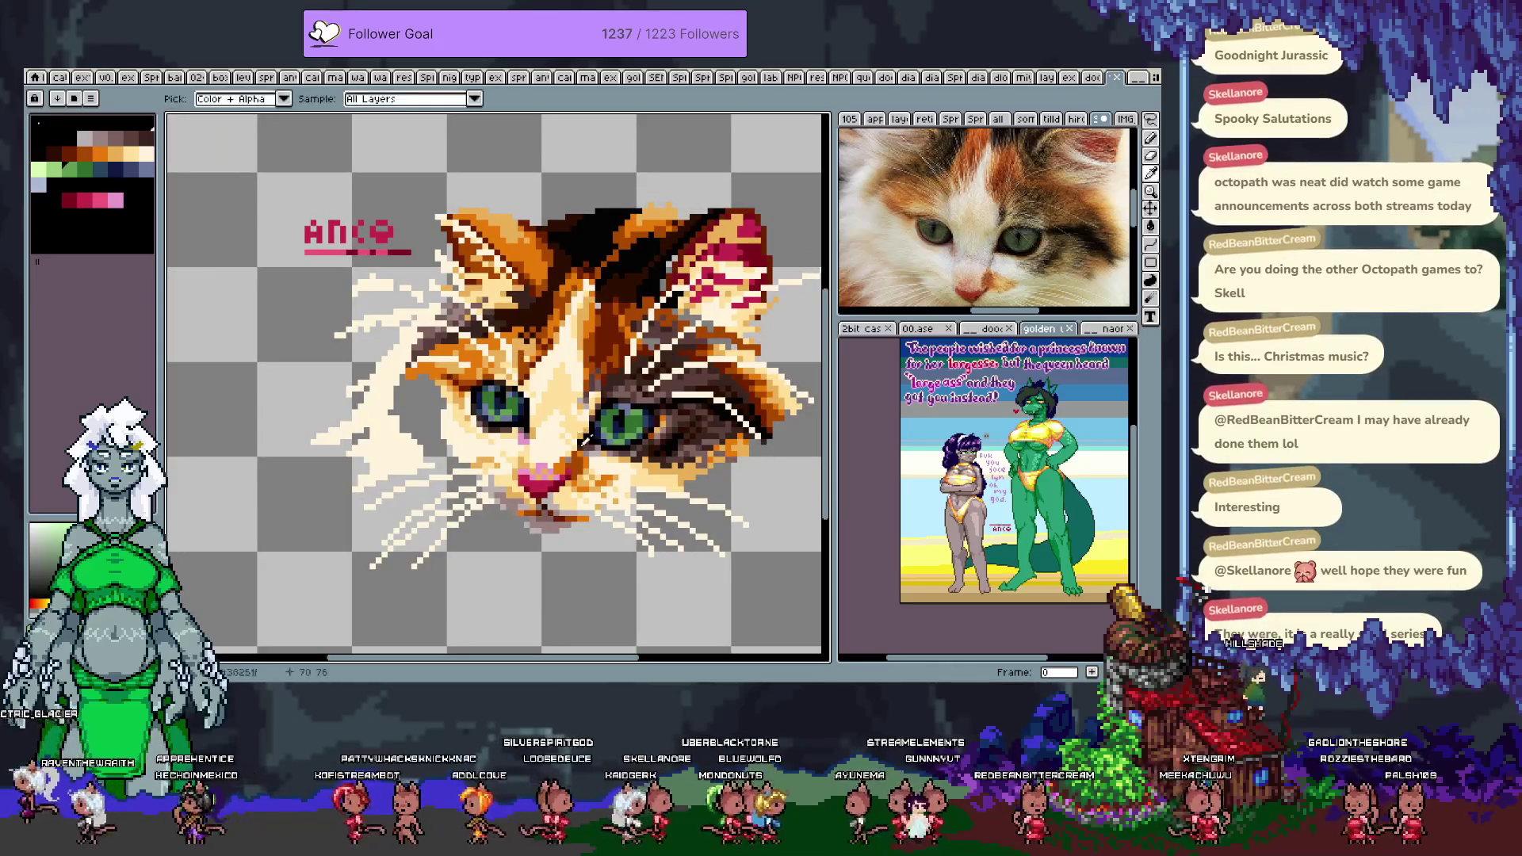
key(b)
click(534, 373)
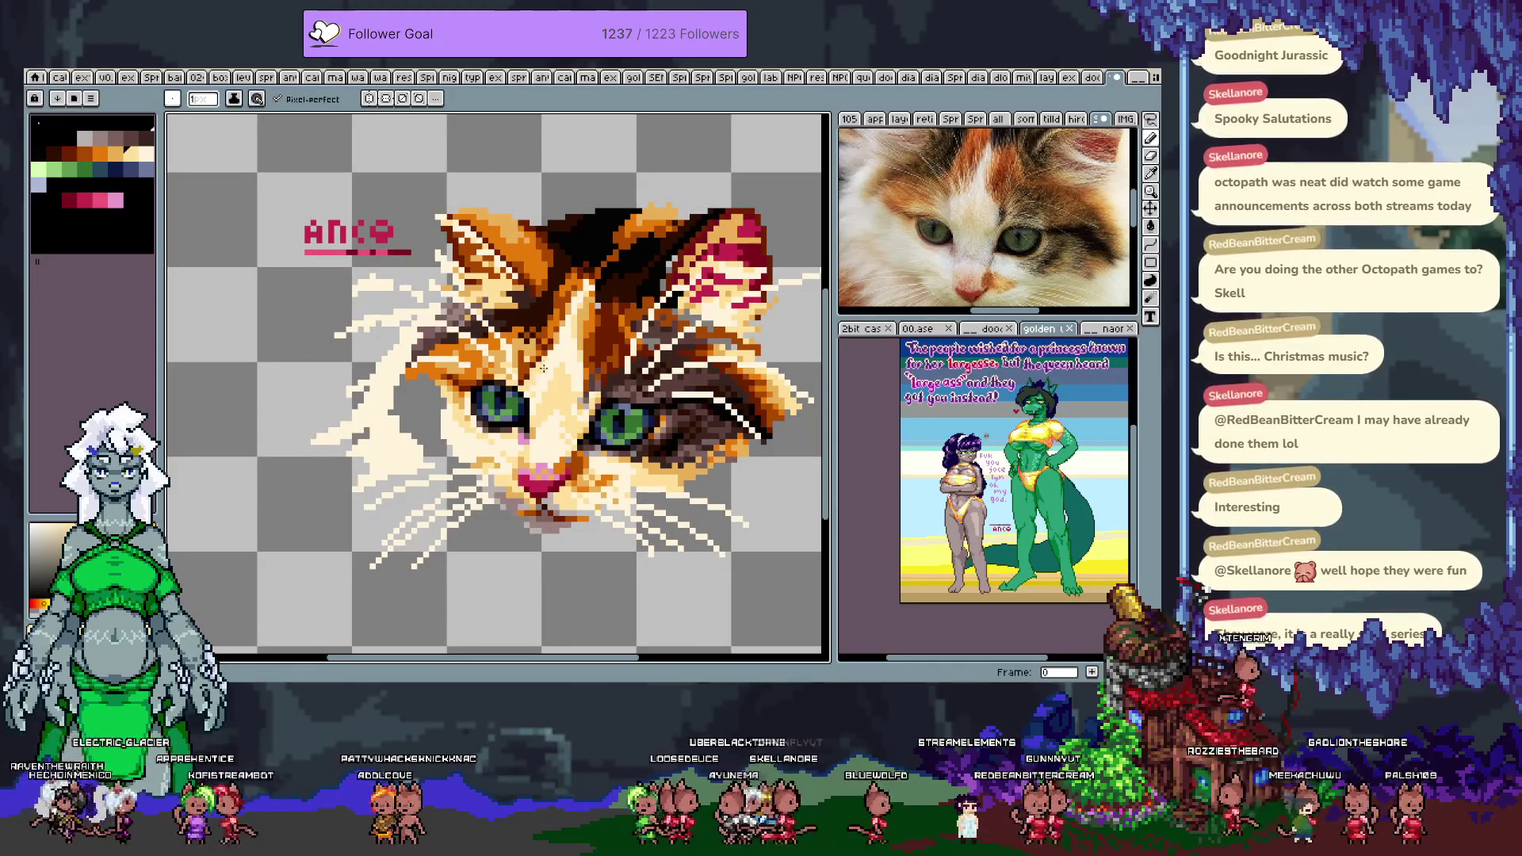
key(i)
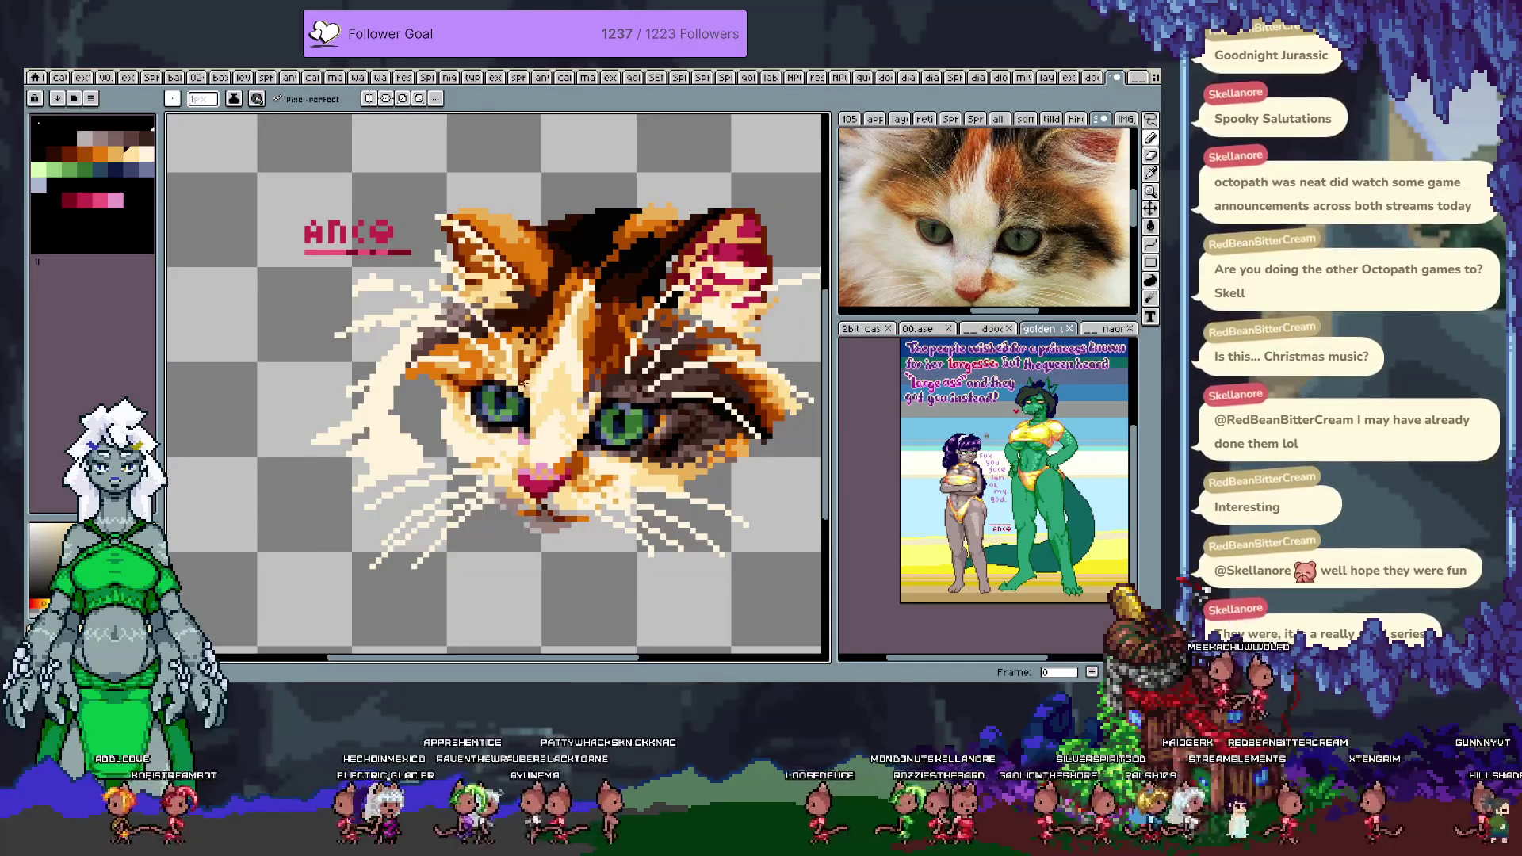
key(i)
click(529, 362)
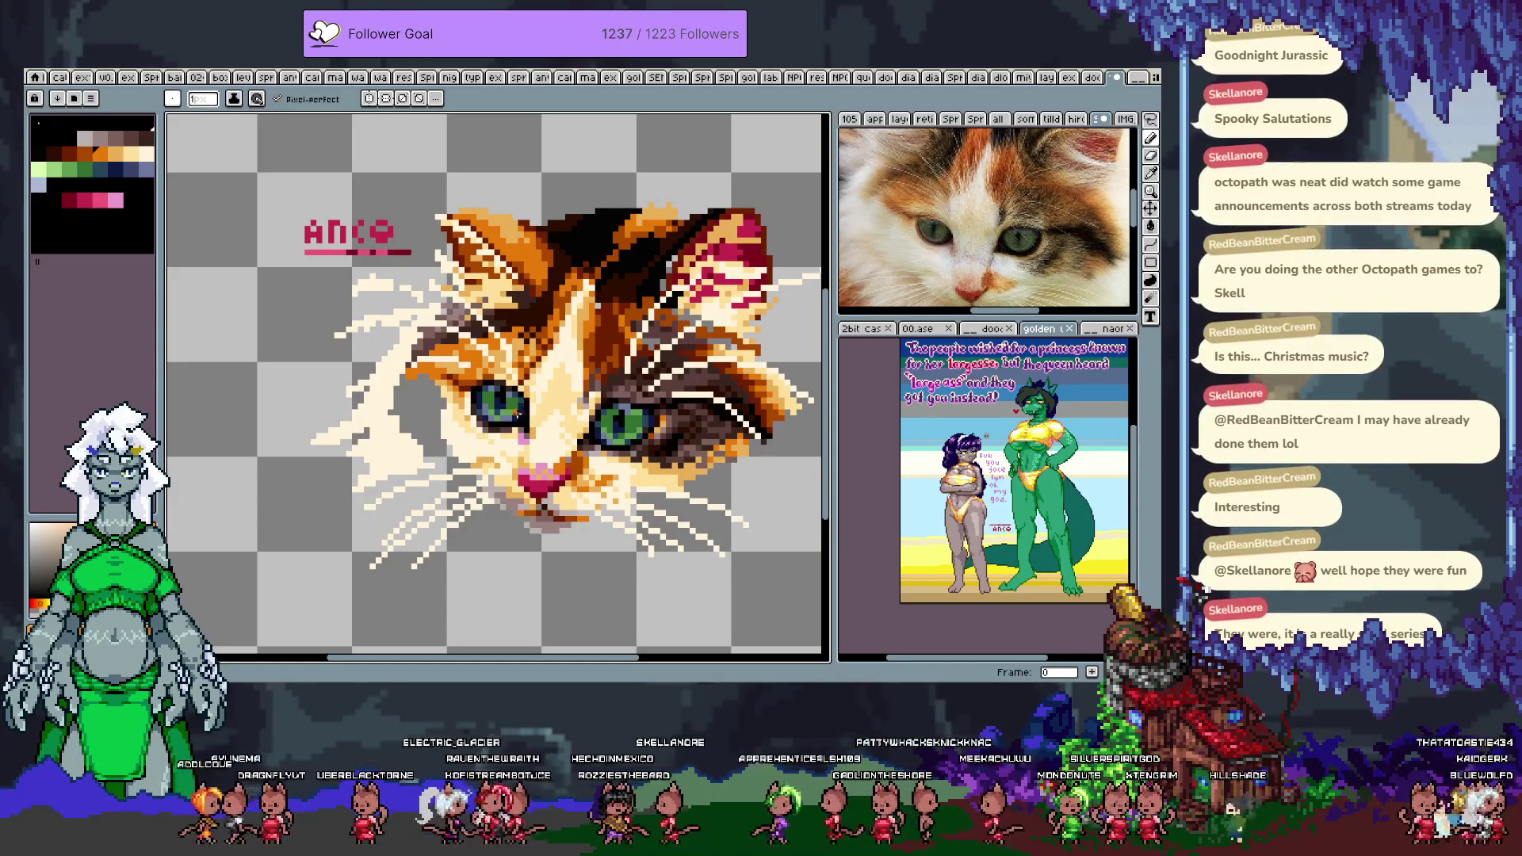
key(ctrl+z)
key(b)
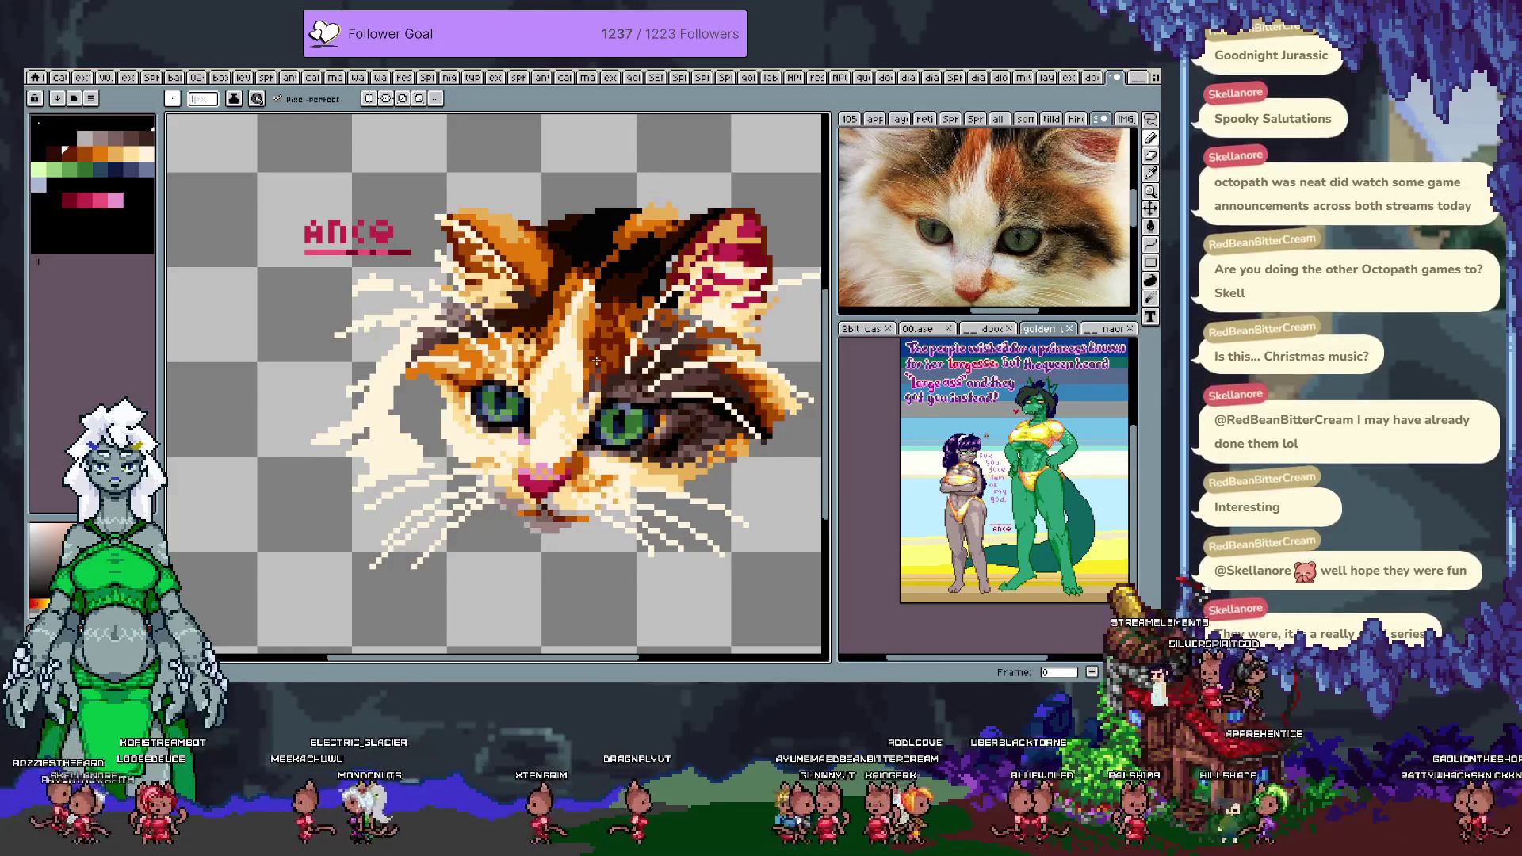
- Cycle through the open documents to the 'Hiromi' and 'Naomi' character collage
key(v)
key(b)
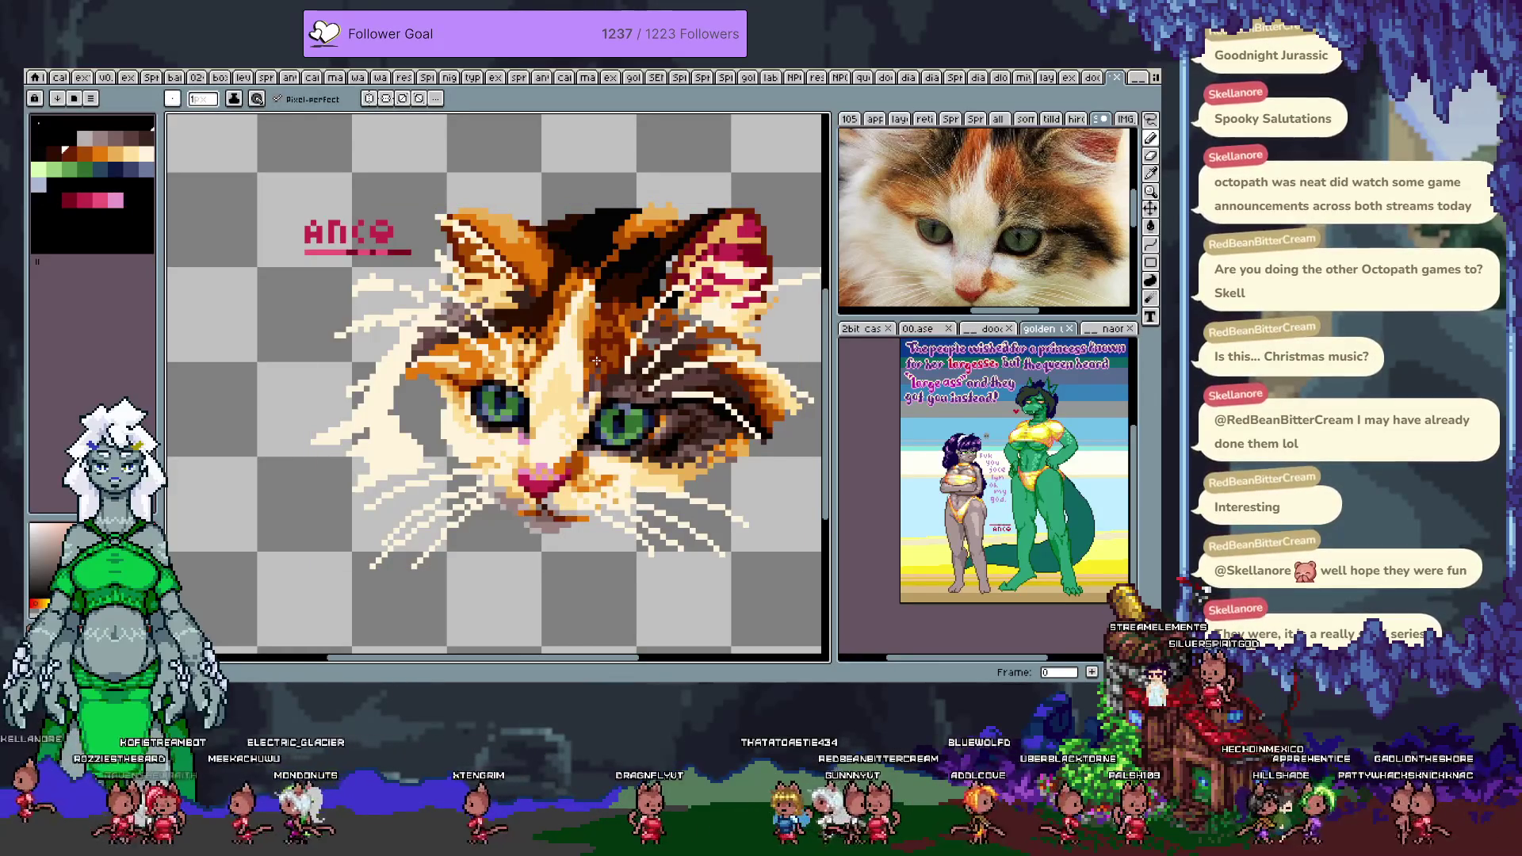
key(ctrl+Tab)
key(ctrl+Tab)
key(ctrl+Tab)
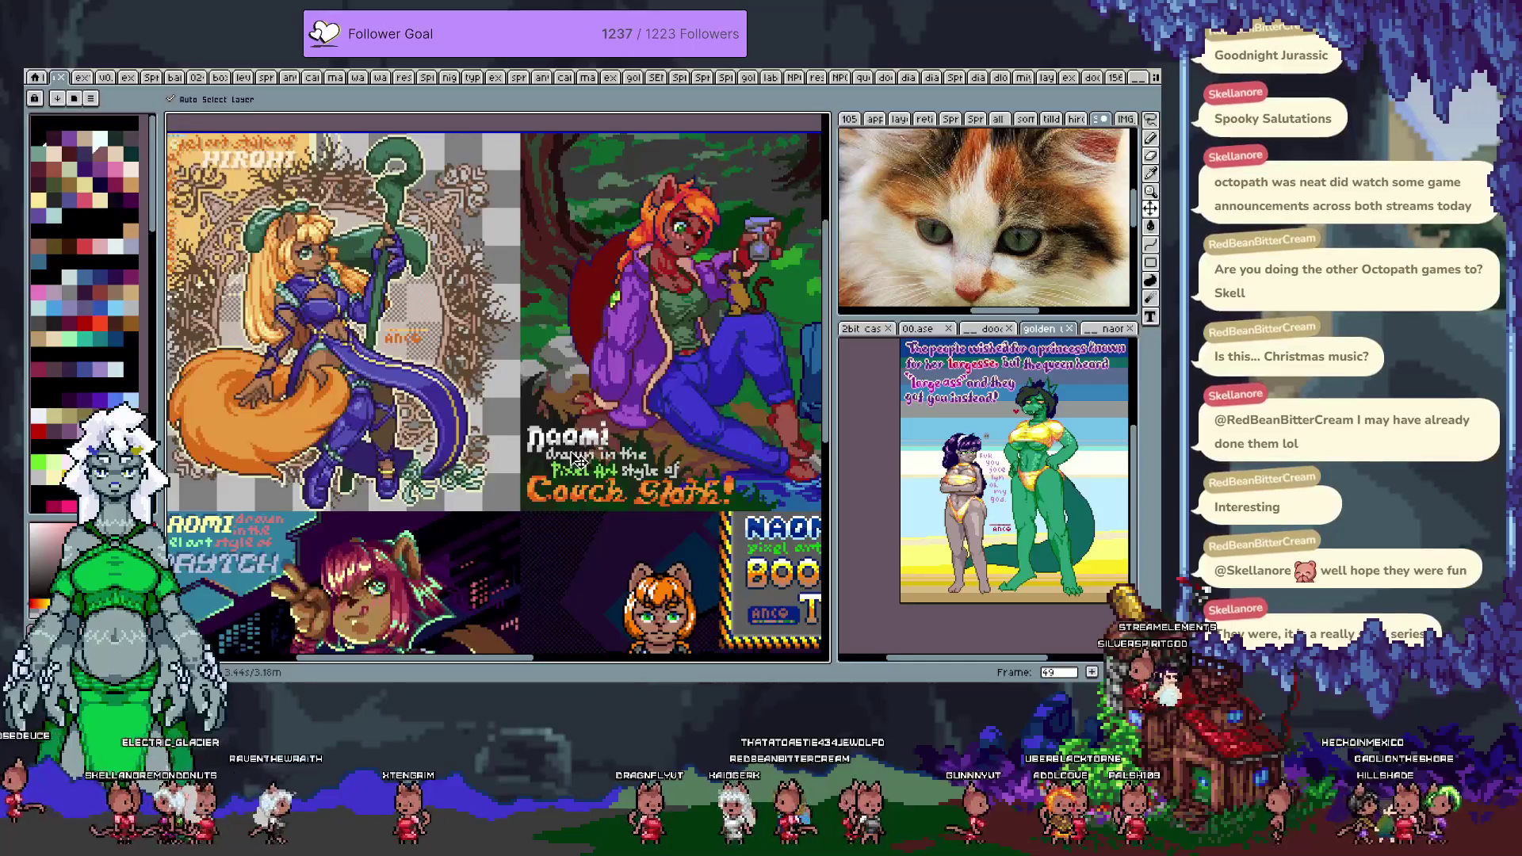
- Flip back and forth through the open documents, past the cat and grid sprite sheets
key(ctrl+Tab)
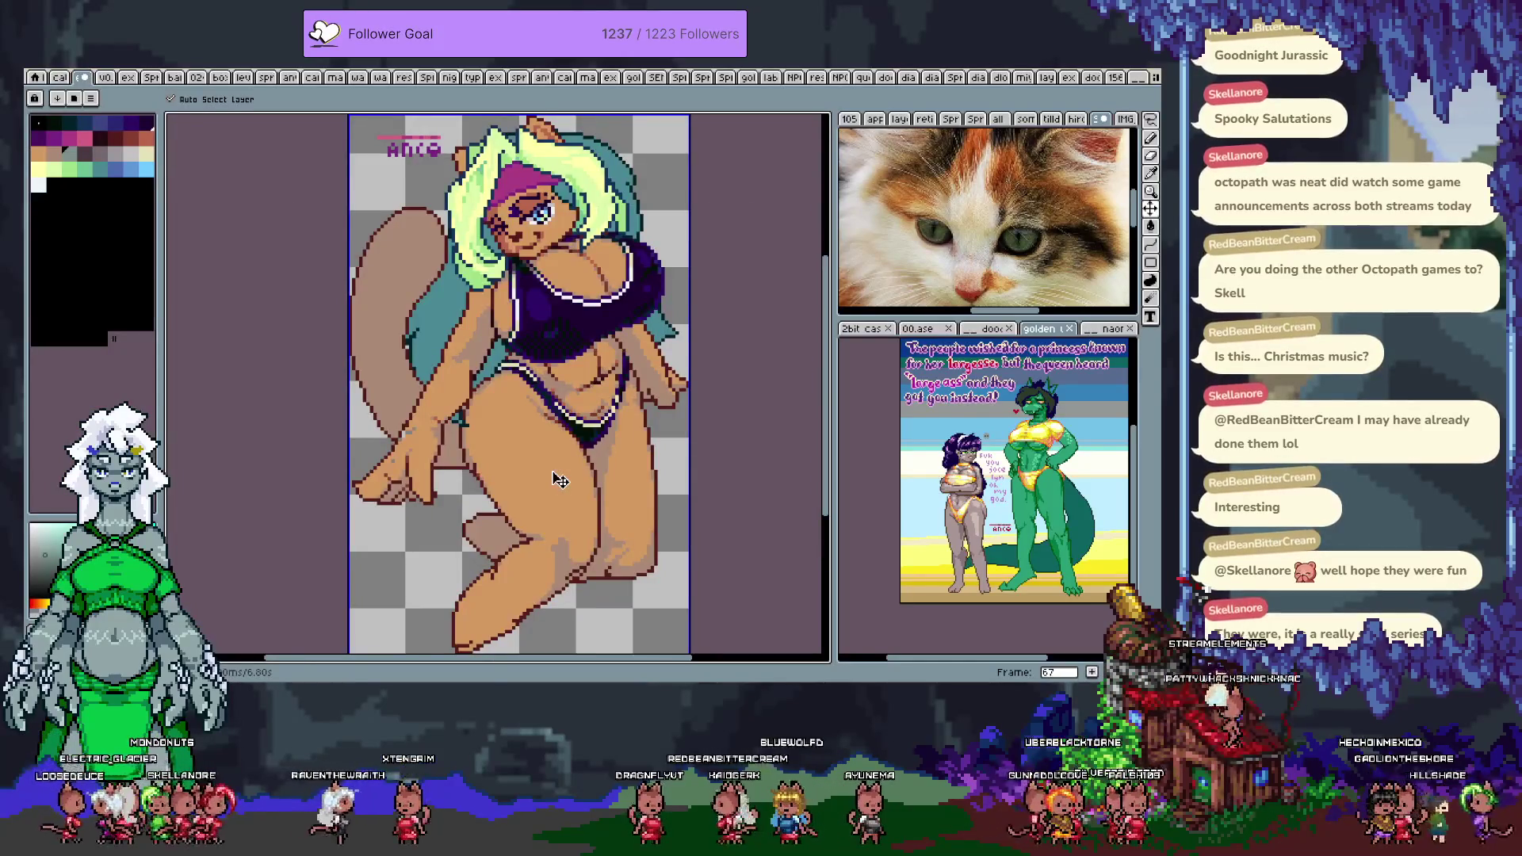
key(ctrl+Tab)
key(ctrl+Tab)
key(ctrl+Tab)
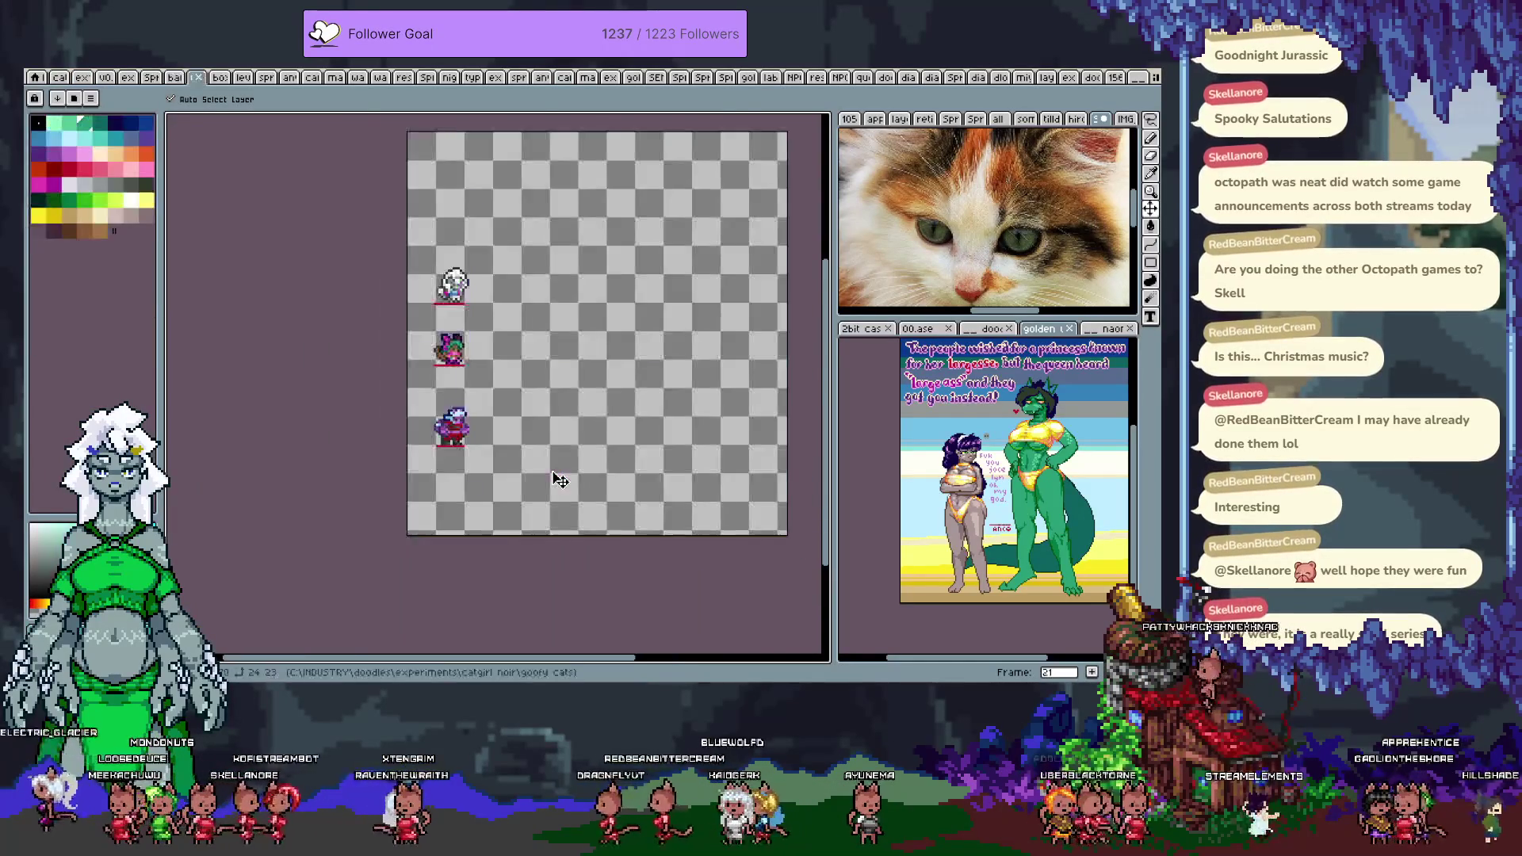
key(ctrl+Tab)
key(ctrl+Tab)
key(ctrl+Tab)
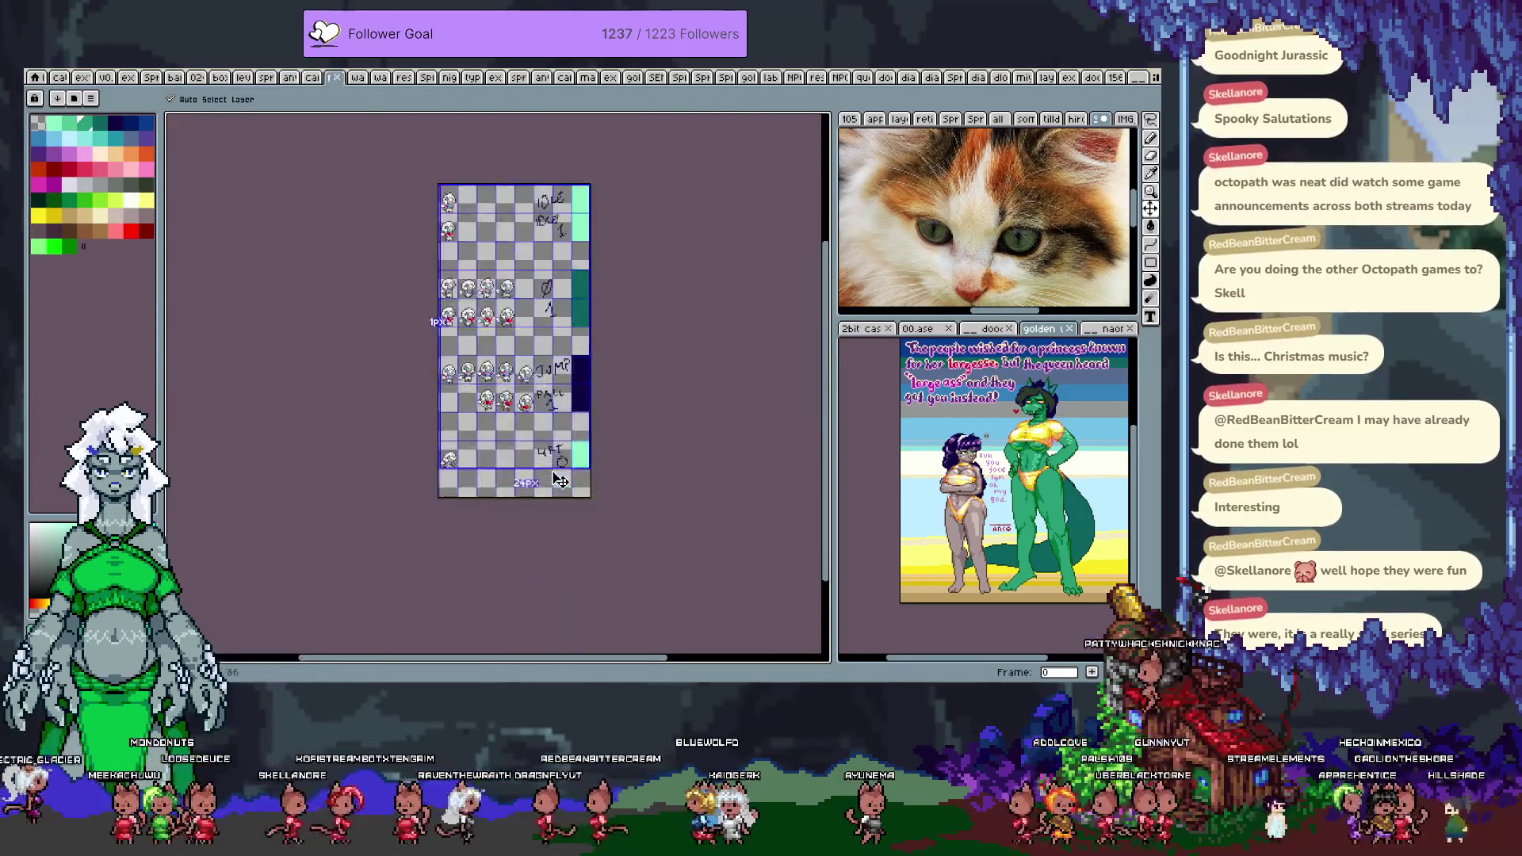
key(ctrl+Tab)
key(ctrl+Tab)
key(ctrl+Tab)
key(ctrl+Tab)
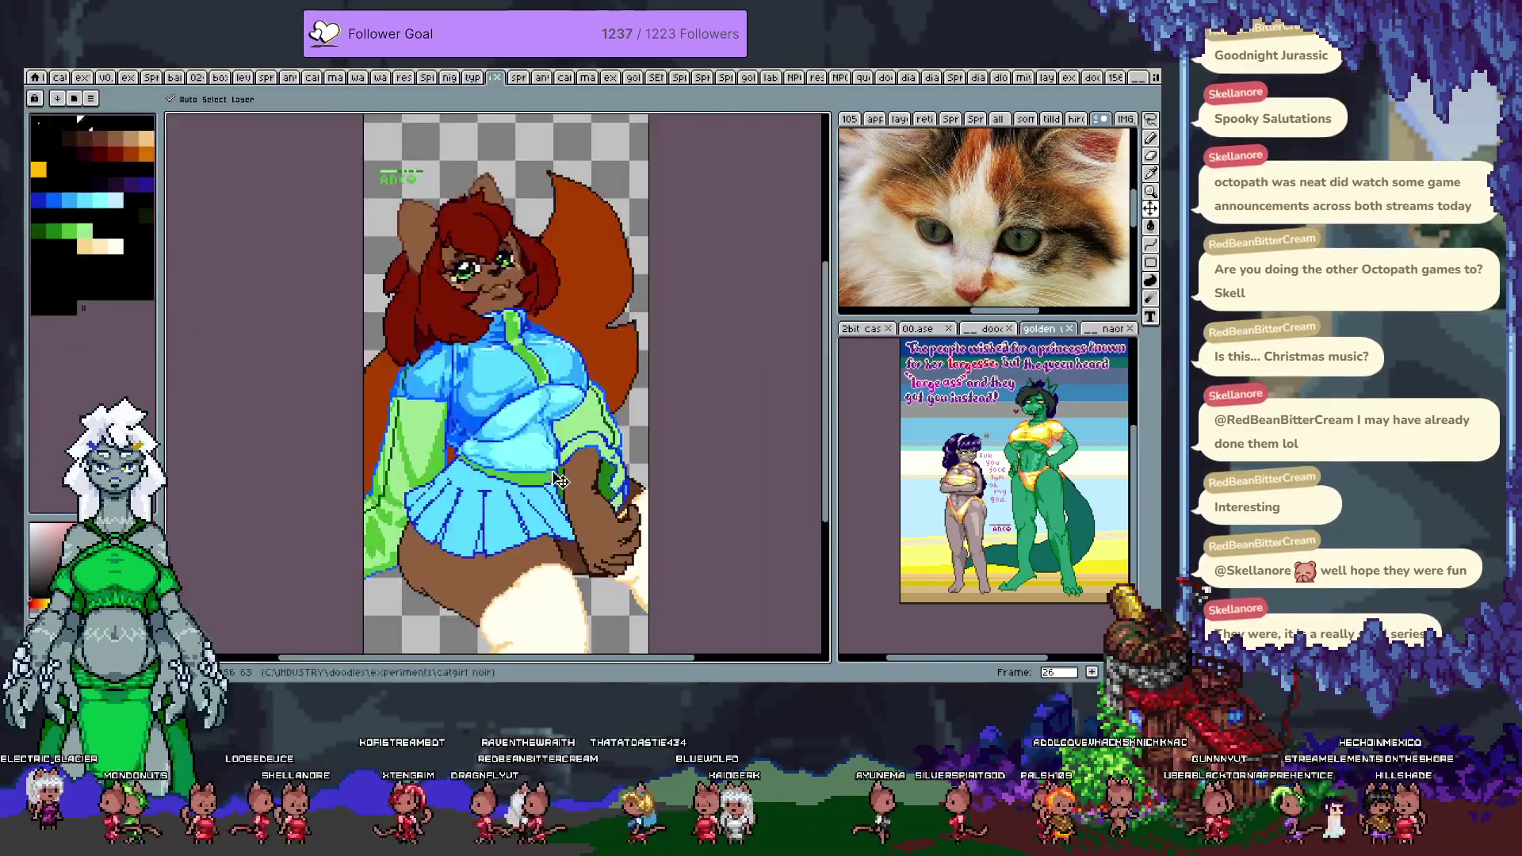
key(ctrl+shift+Tab)
key(ctrl+d)
key(b)
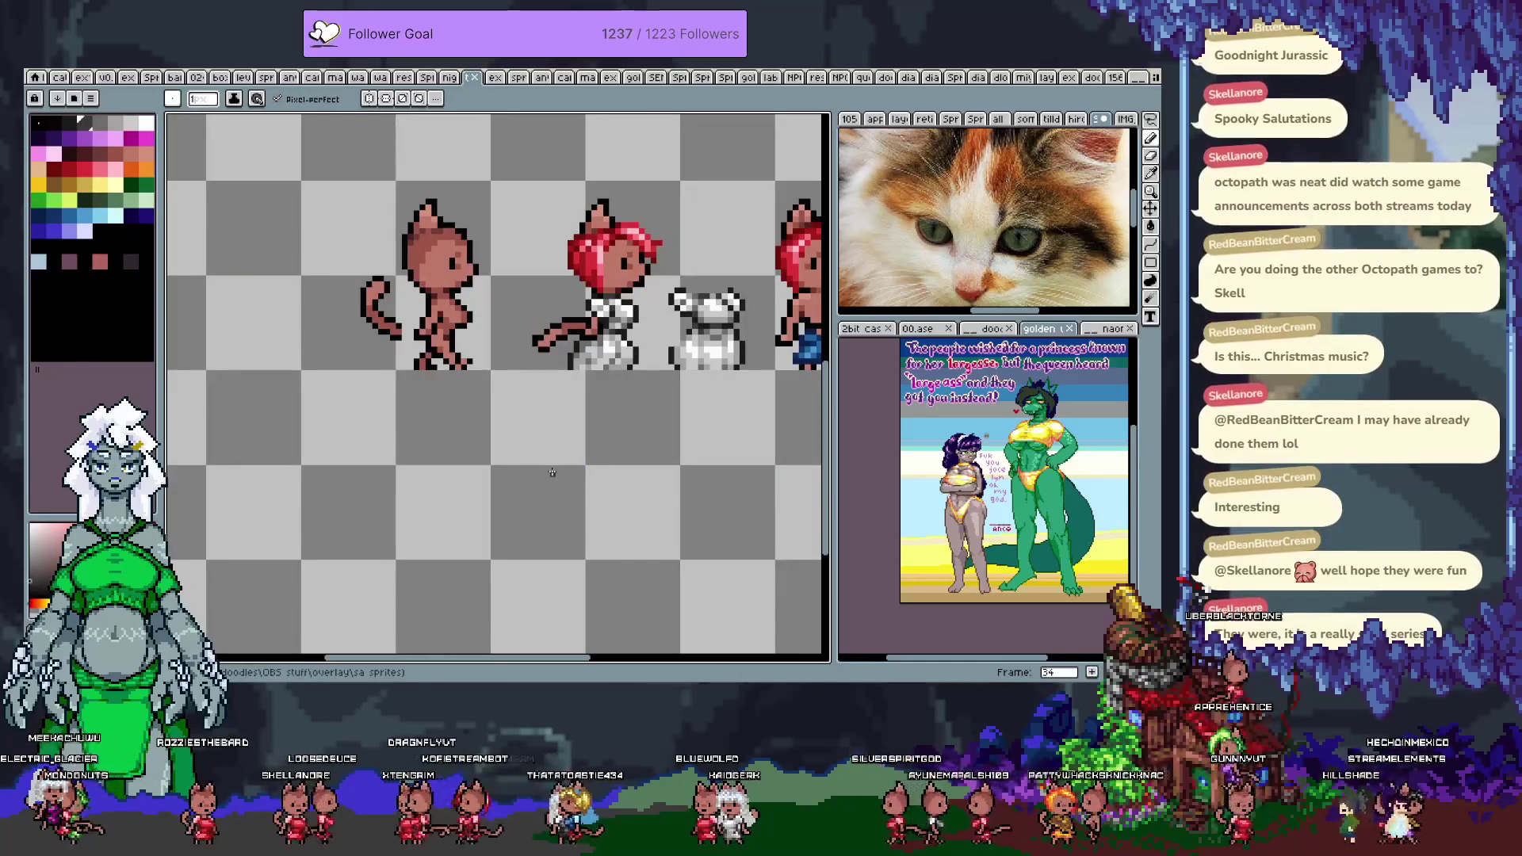
key(v)
key(ctrl+Tab)
key(ctrl+Tab)
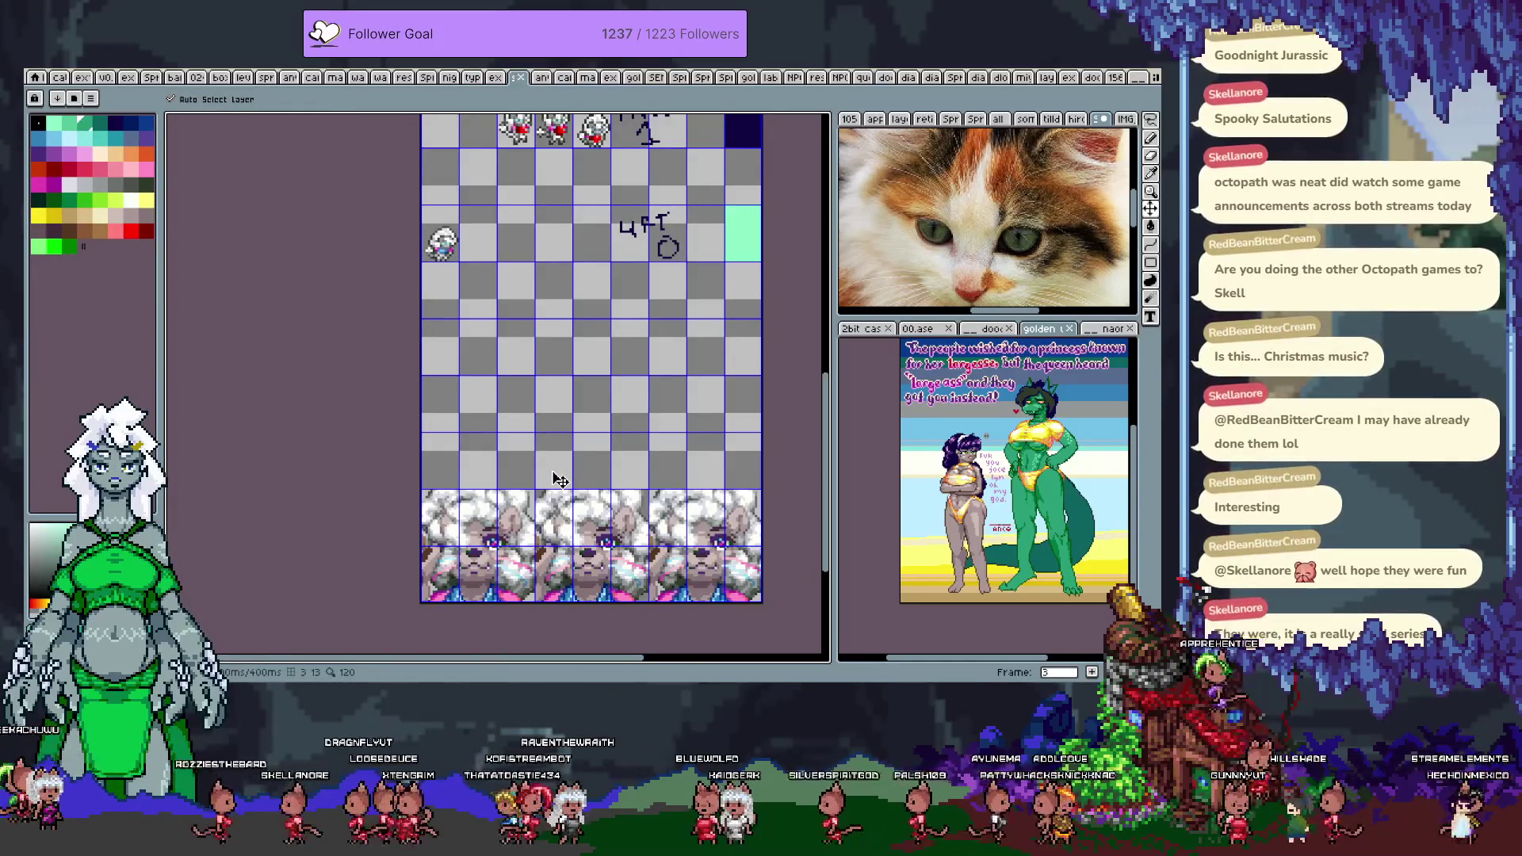
key(ctrl+Tab)
key(ctrl+Tab)
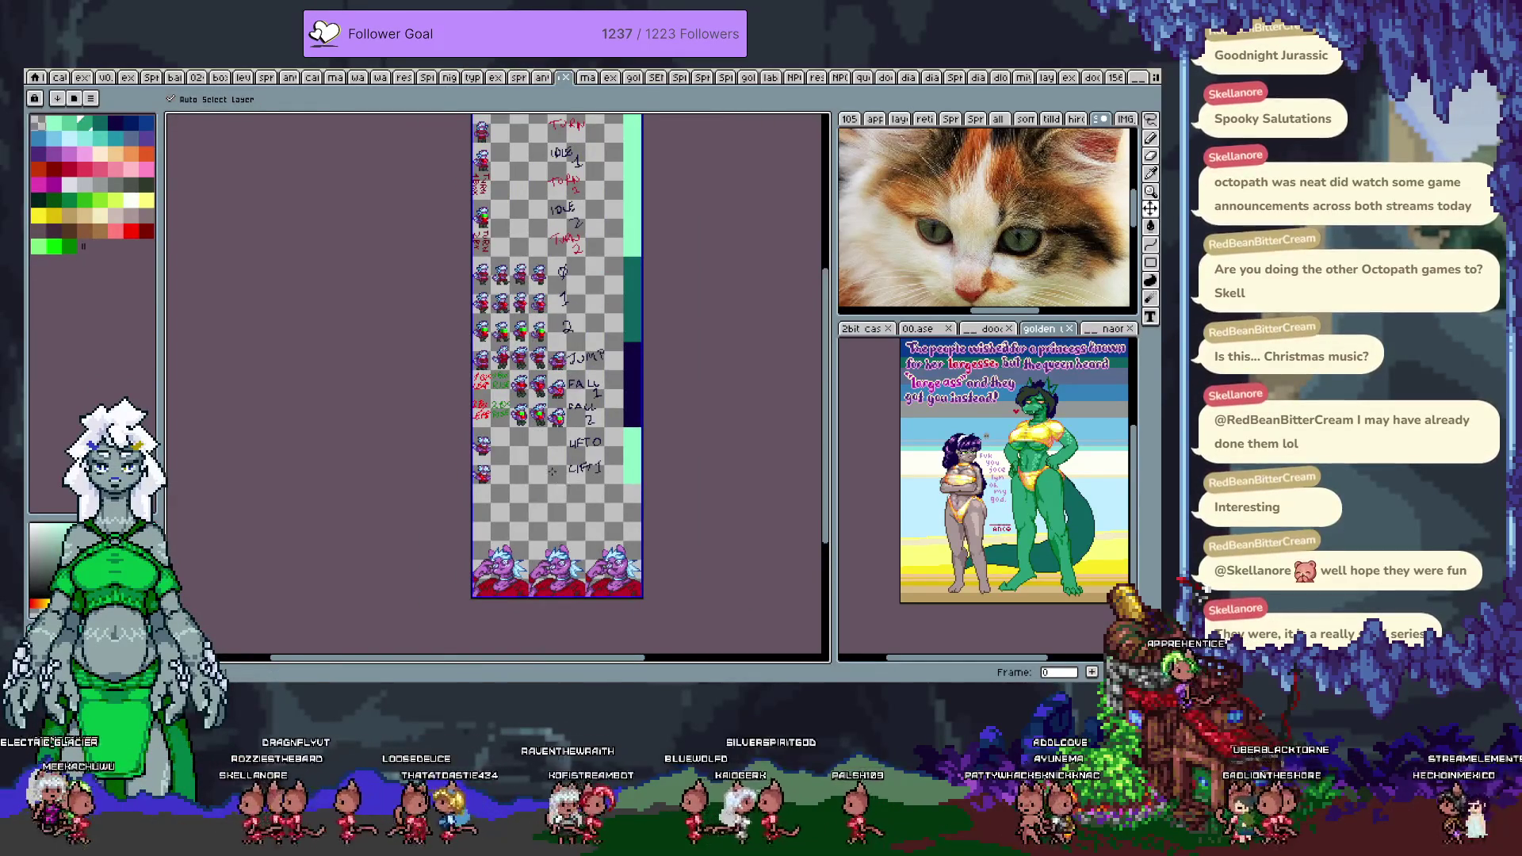
key(ctrl+shift+Tab)
key(ctrl+Tab)
key(ctrl+Tab)
key(ctrl+Tab)
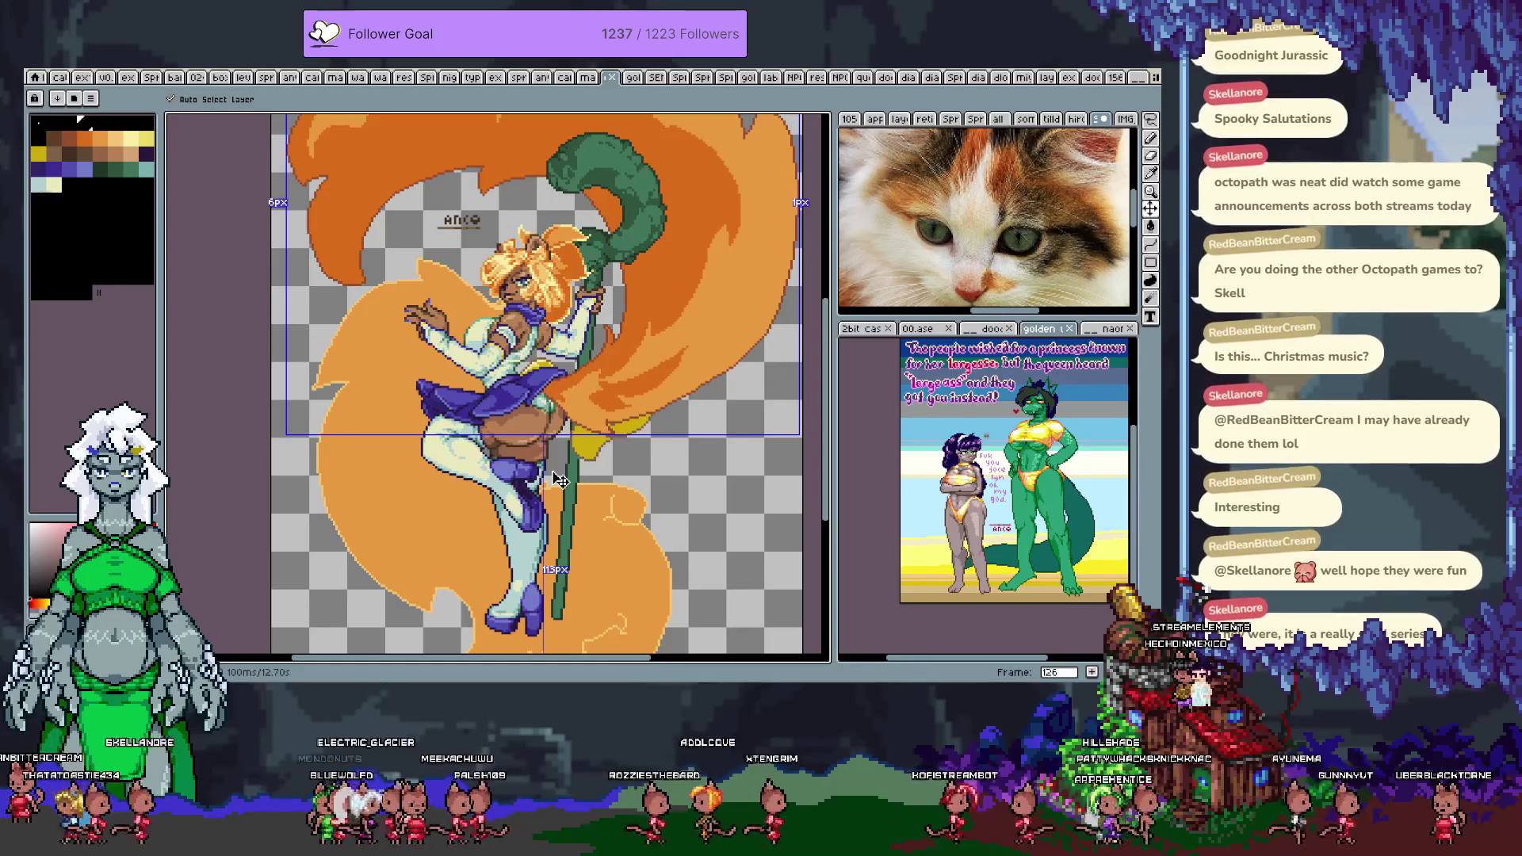
key(b)
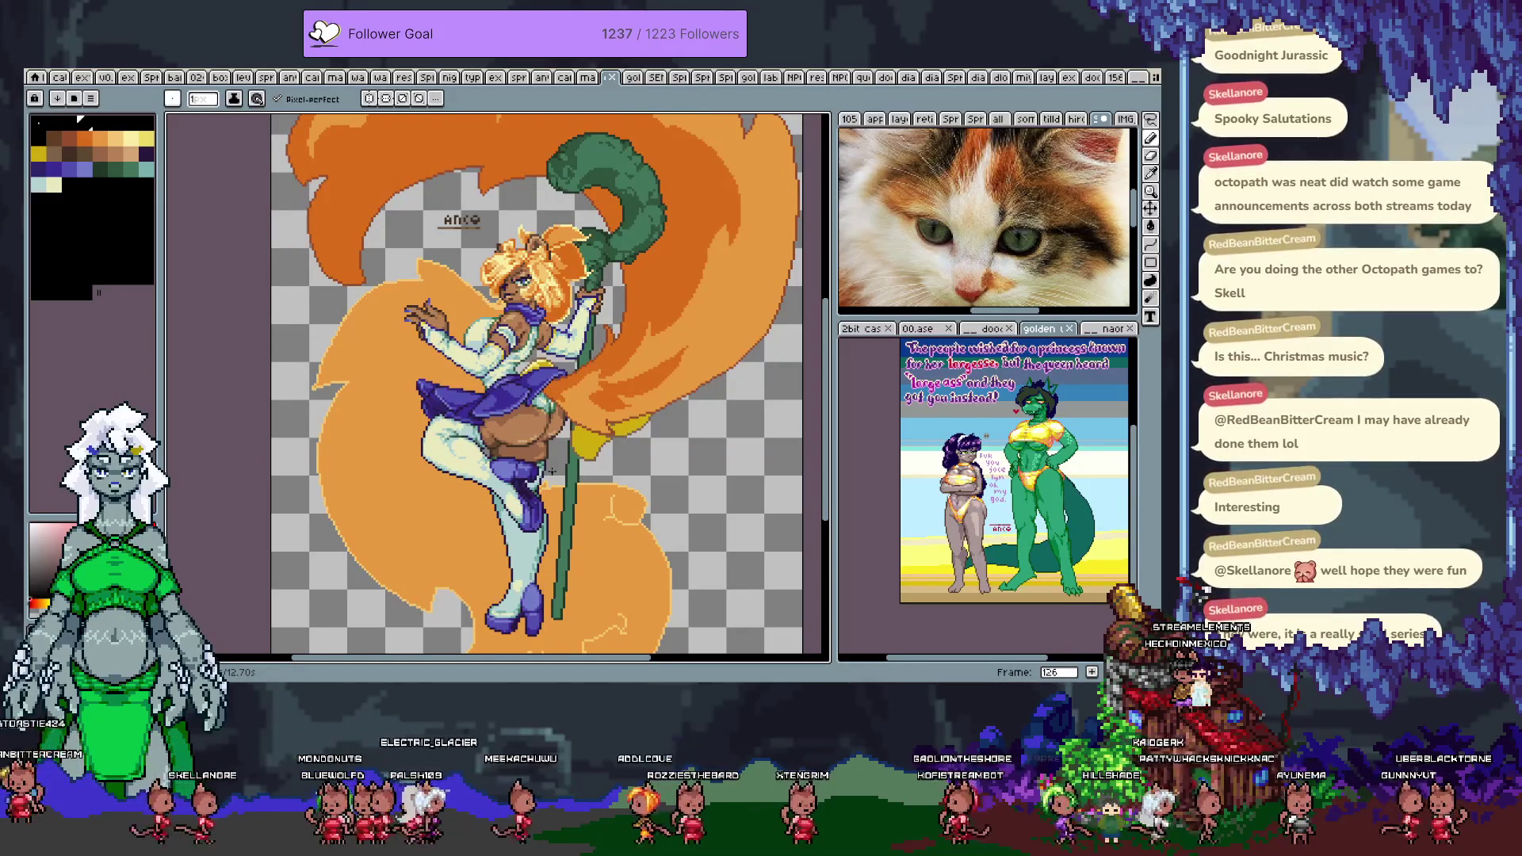
- Keep cycling past the icon and golden frame tile documents to the brown character sprite
key(ctrl+Tab)
key(ctrl+Tab)
key(ctrl+Tab)
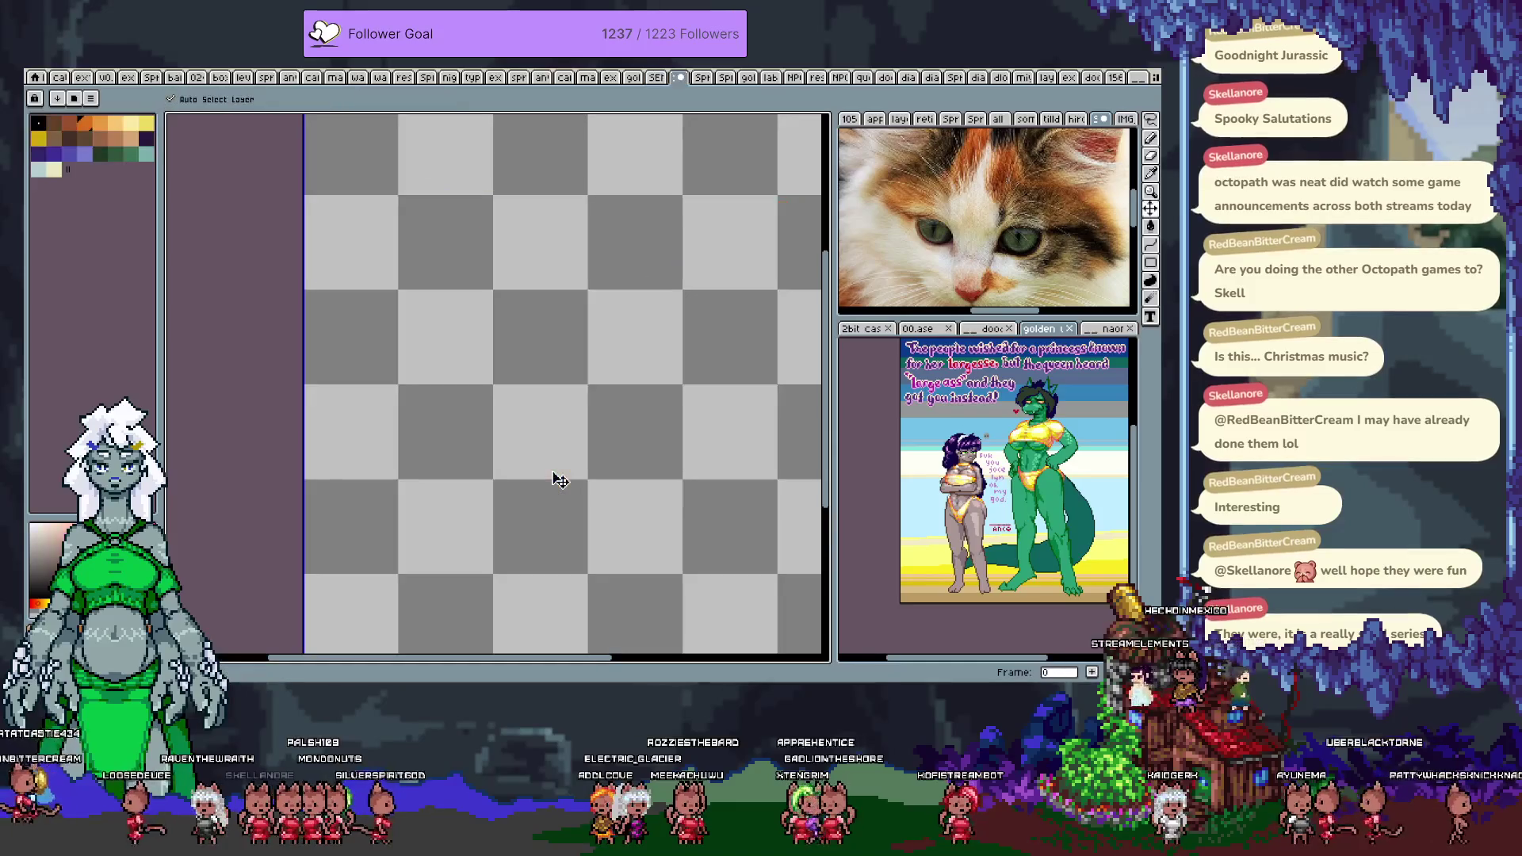
key(ctrl+Tab)
key(ctrl+Tab)
key(ctrl+Tab)
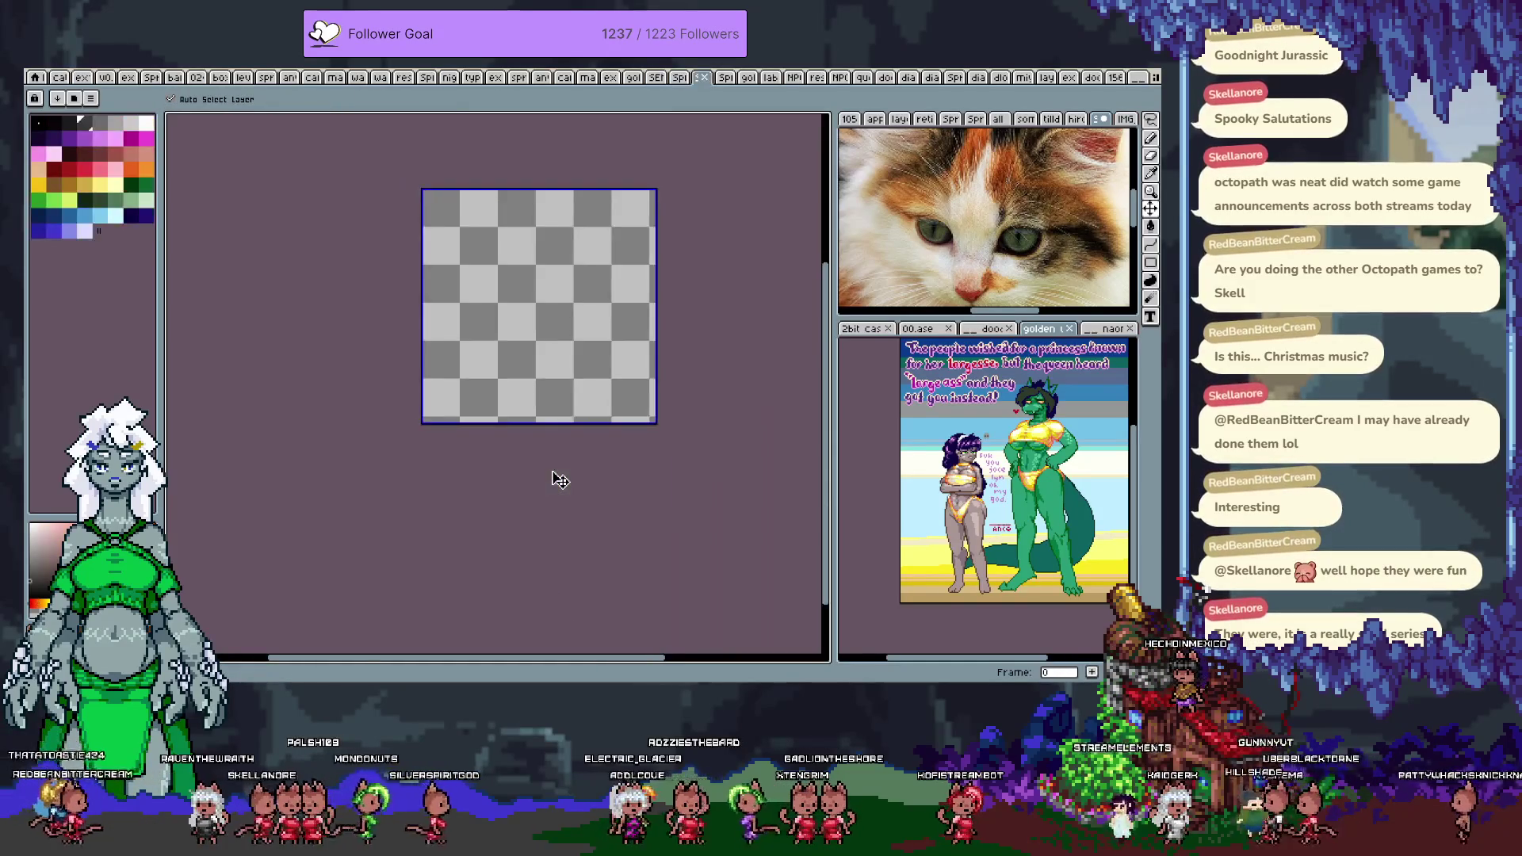
key(ctrl+Tab)
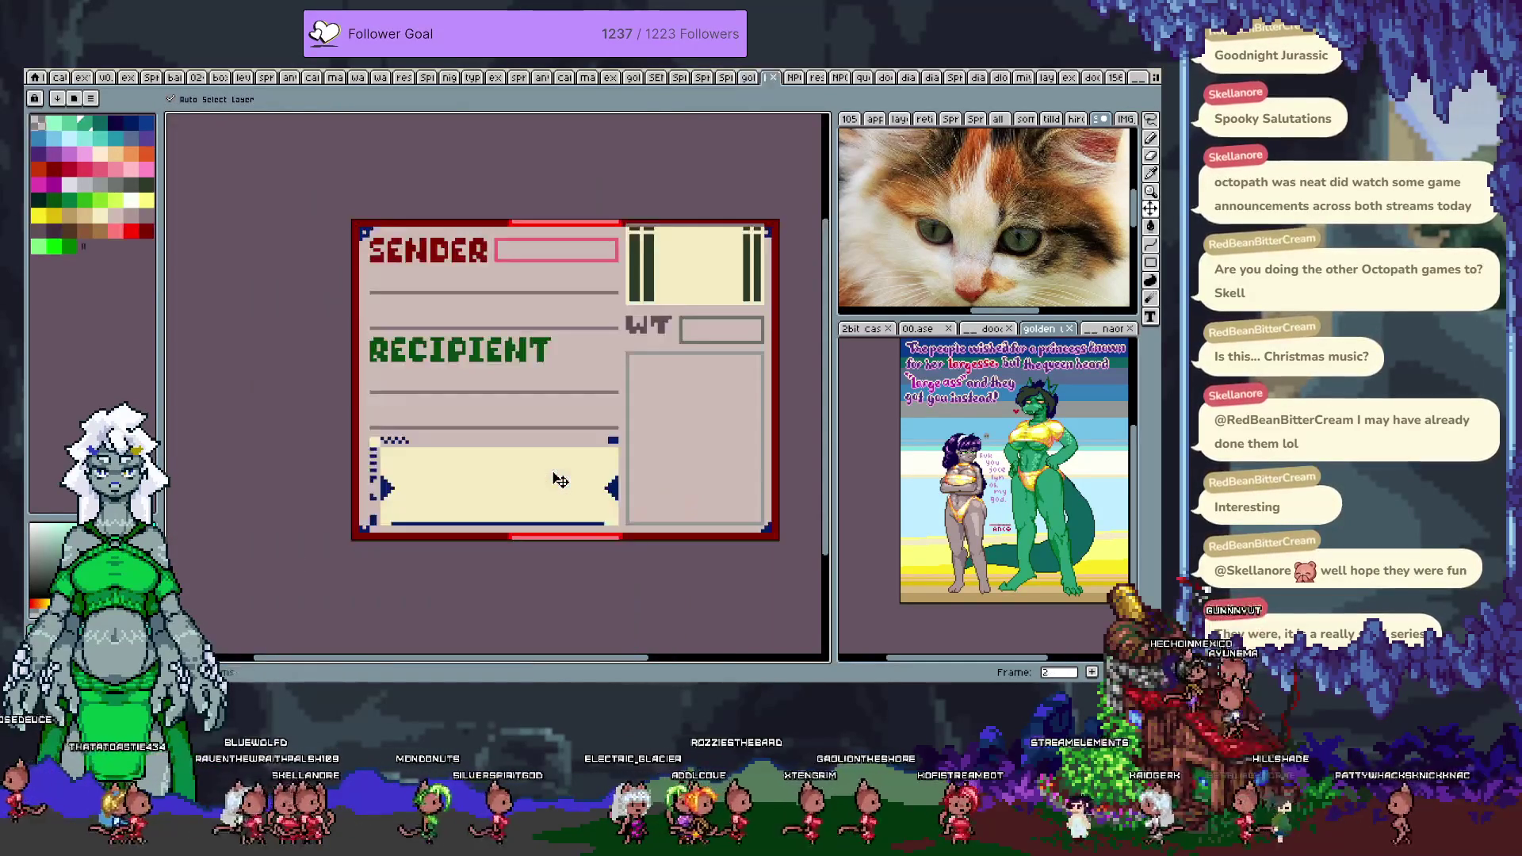
key(ctrl+Tab)
key(ctrl+Tab)
key(ctrl+Tab)
key(ctrl+Tab)
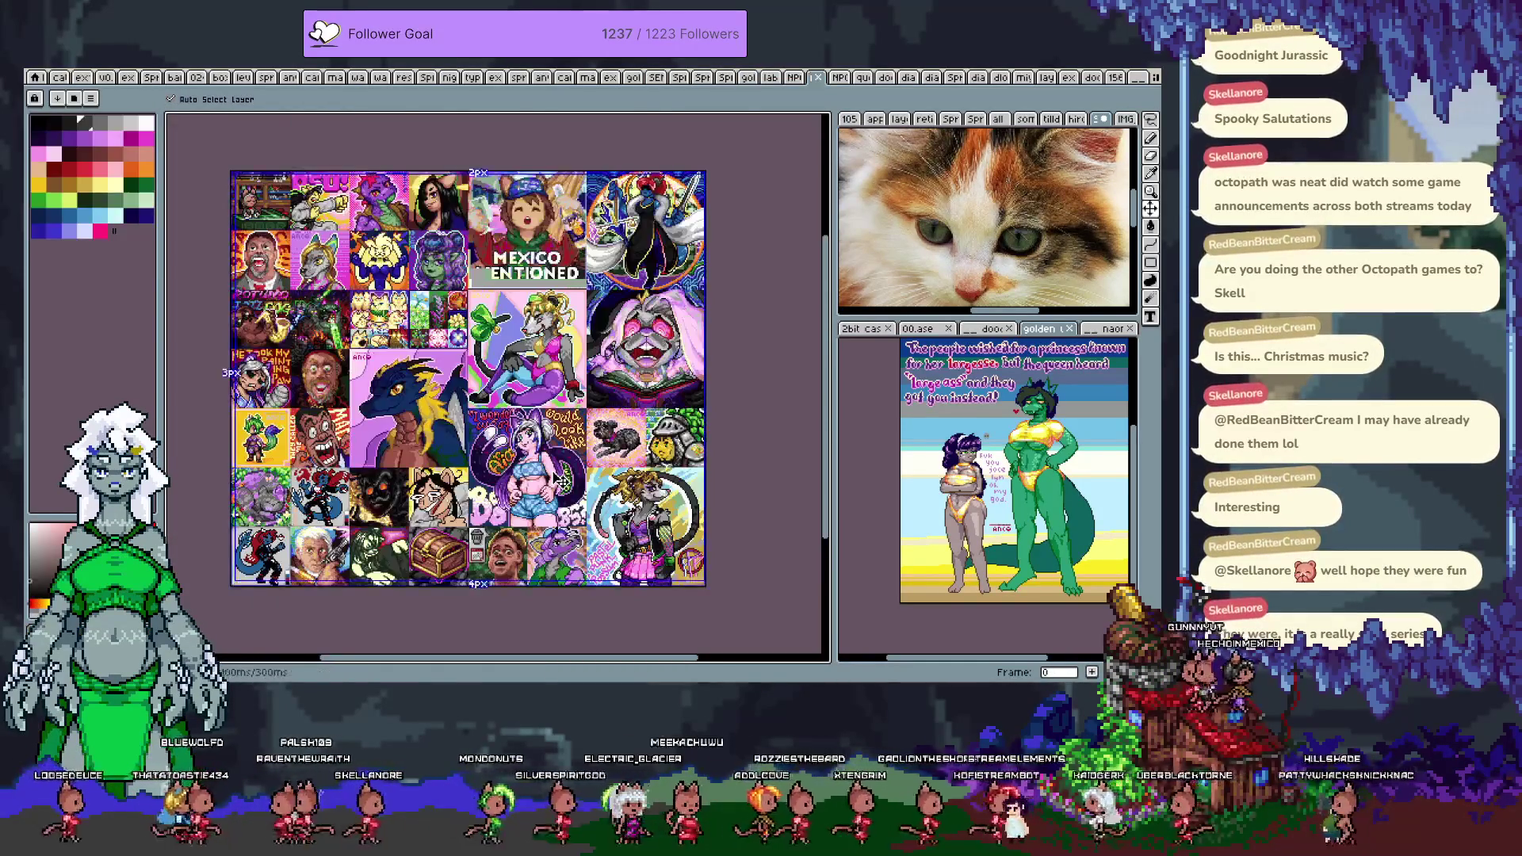
key(ctrl+Tab)
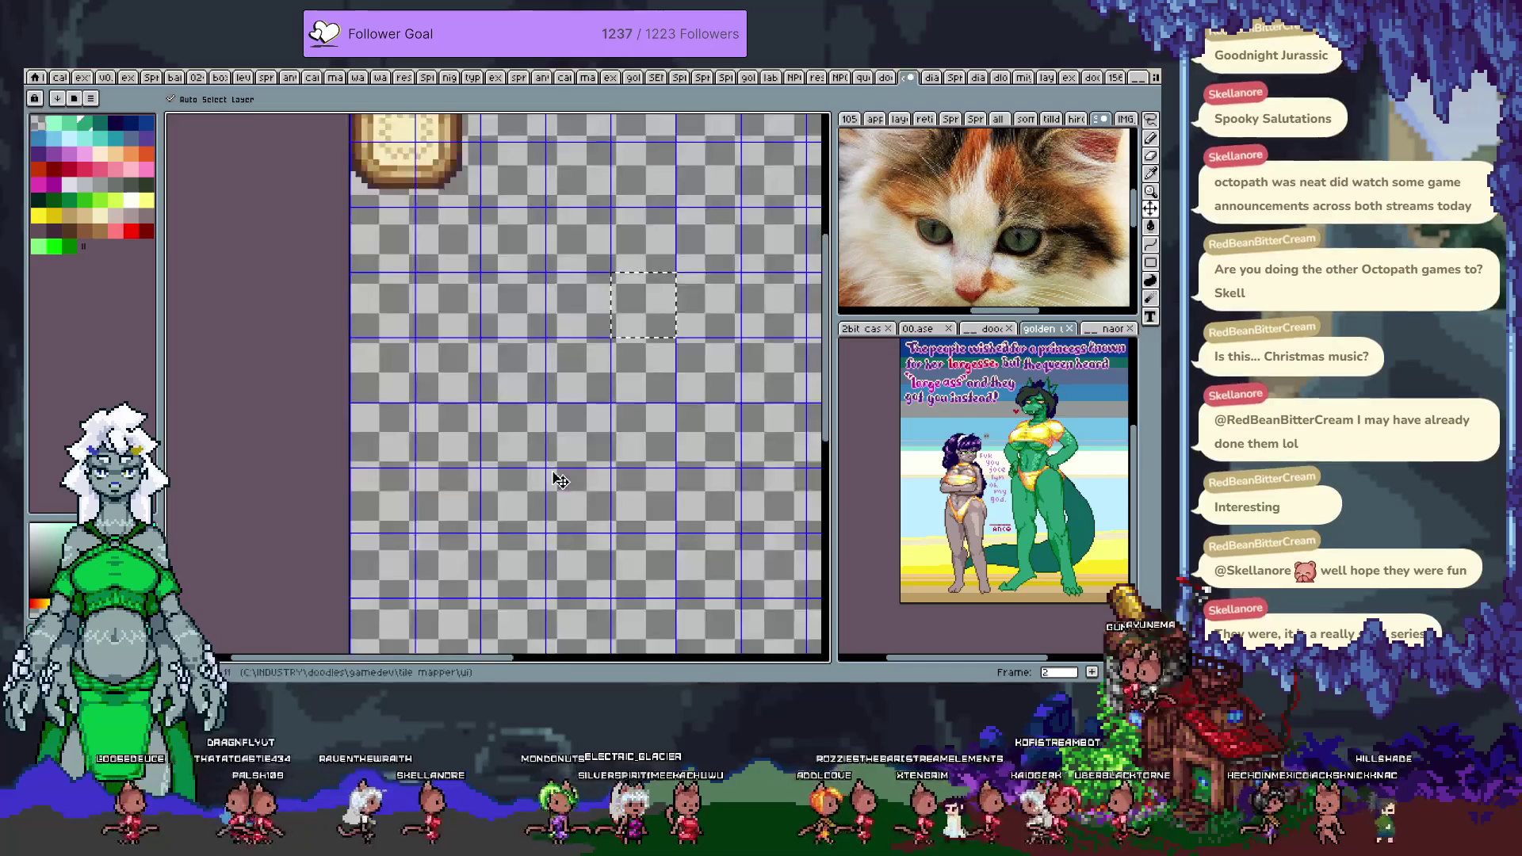
key(ctrl+Tab)
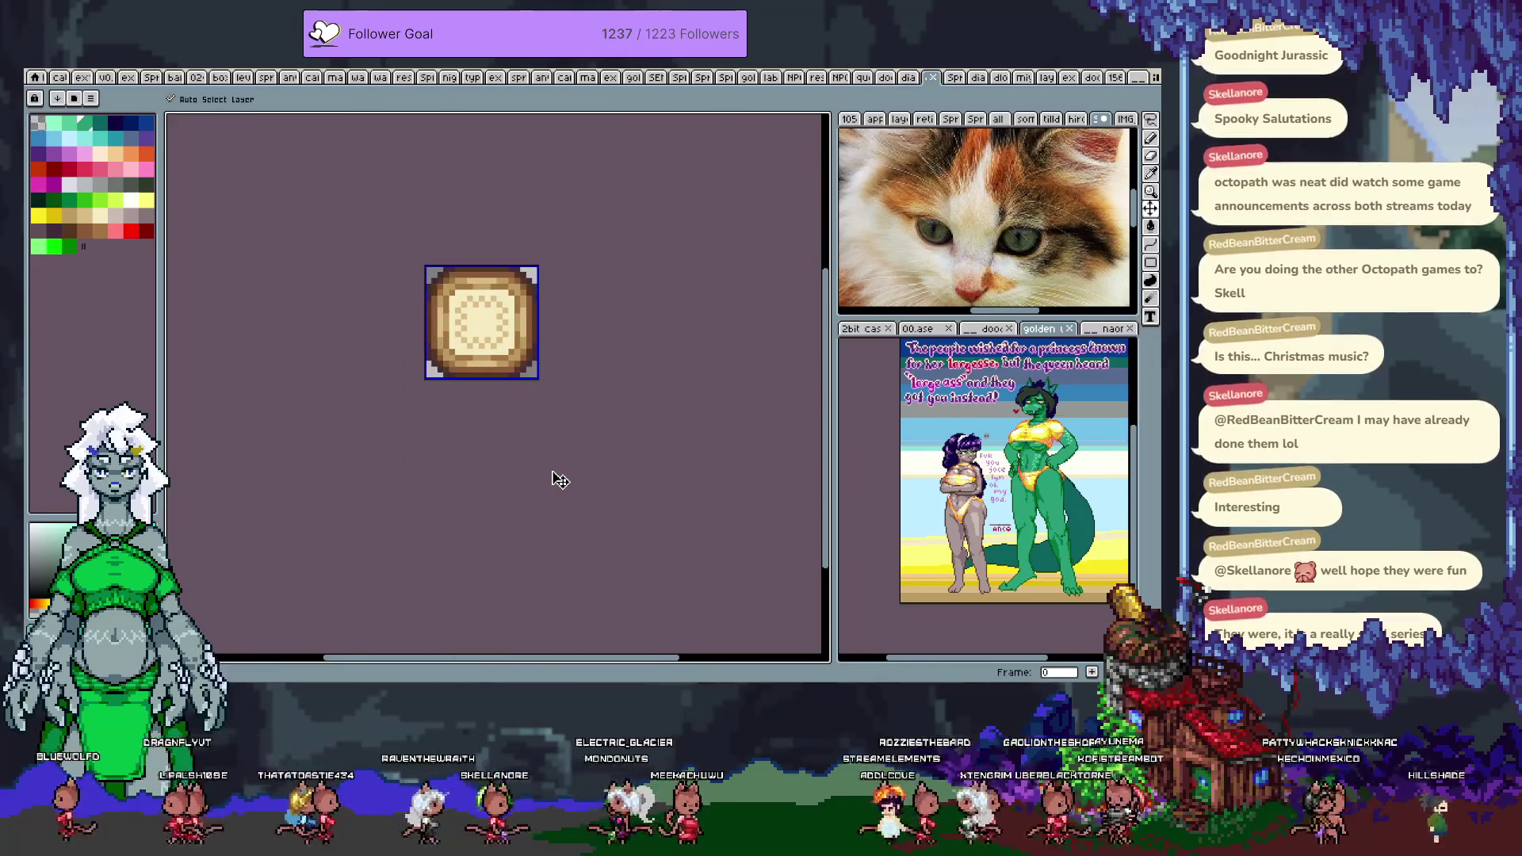
key(ctrl+Tab)
key(ctrl+Tab)
key(ctrl+Tab)
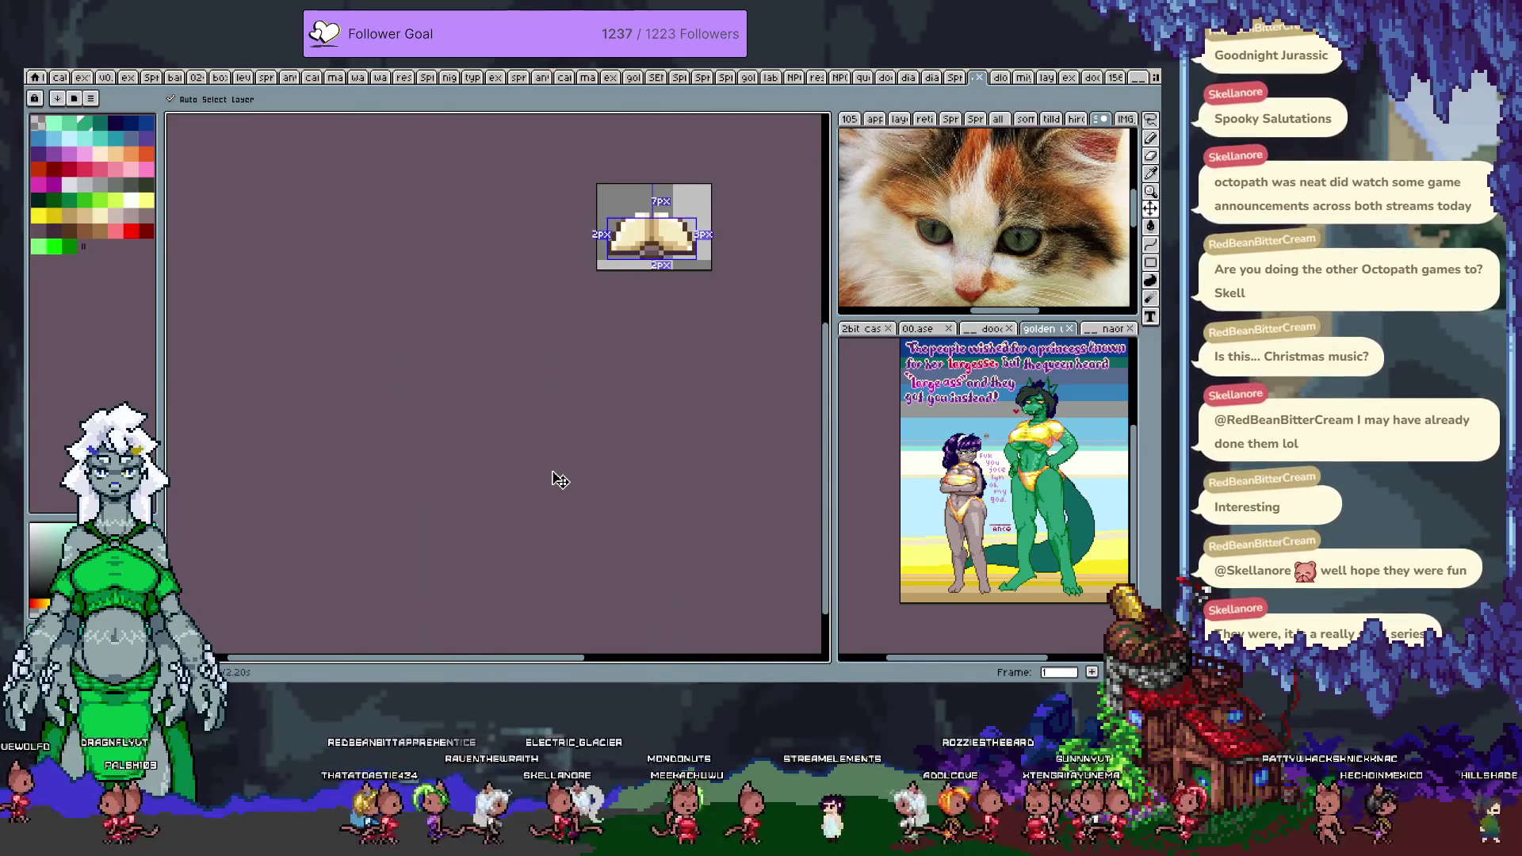
key(ctrl+Tab)
key(ctrl+Tab)
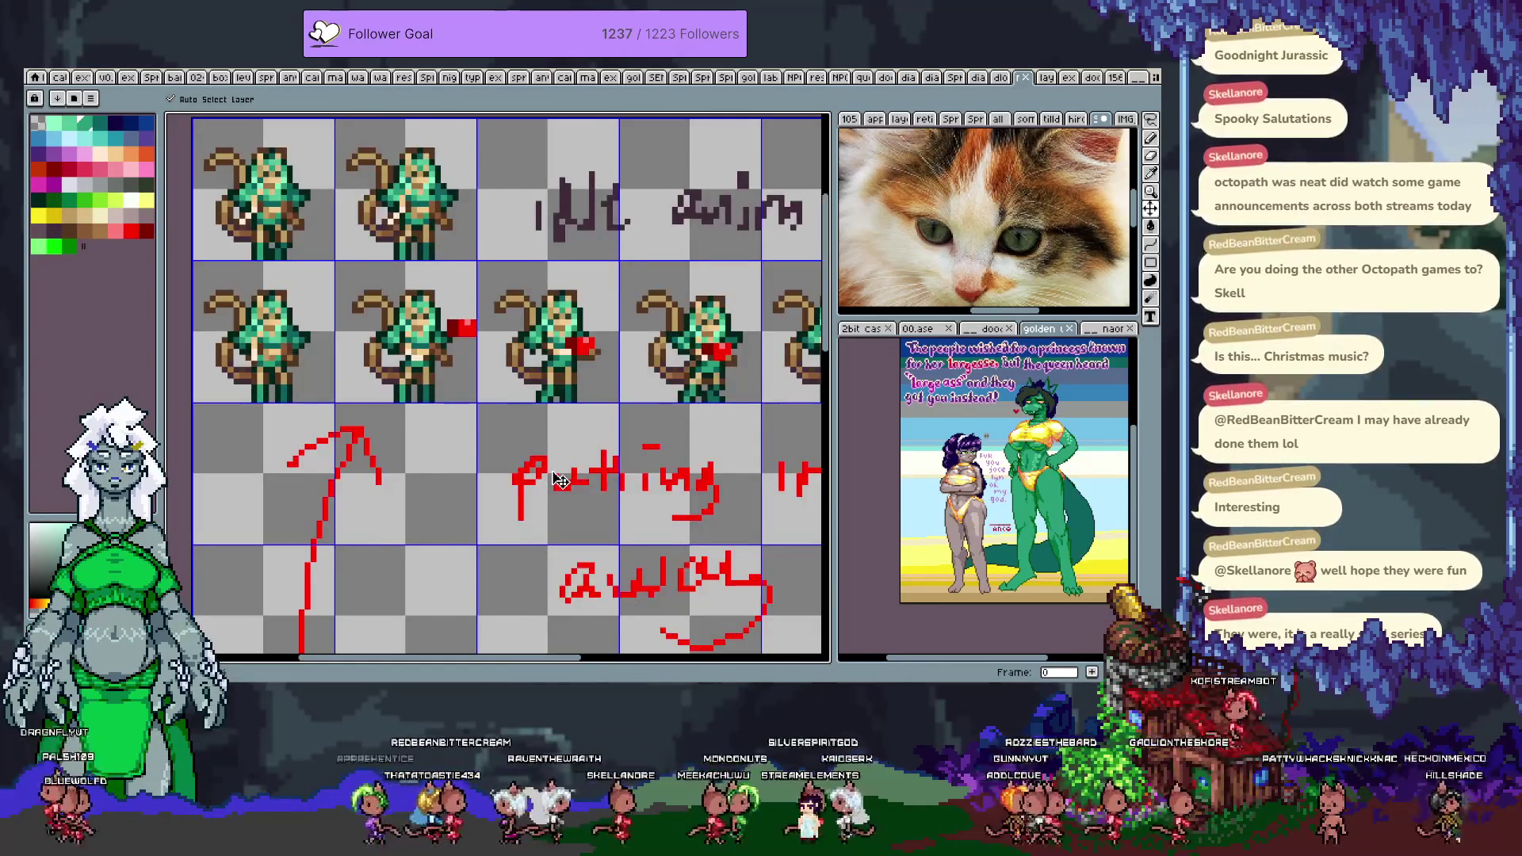
key(ctrl+Tab)
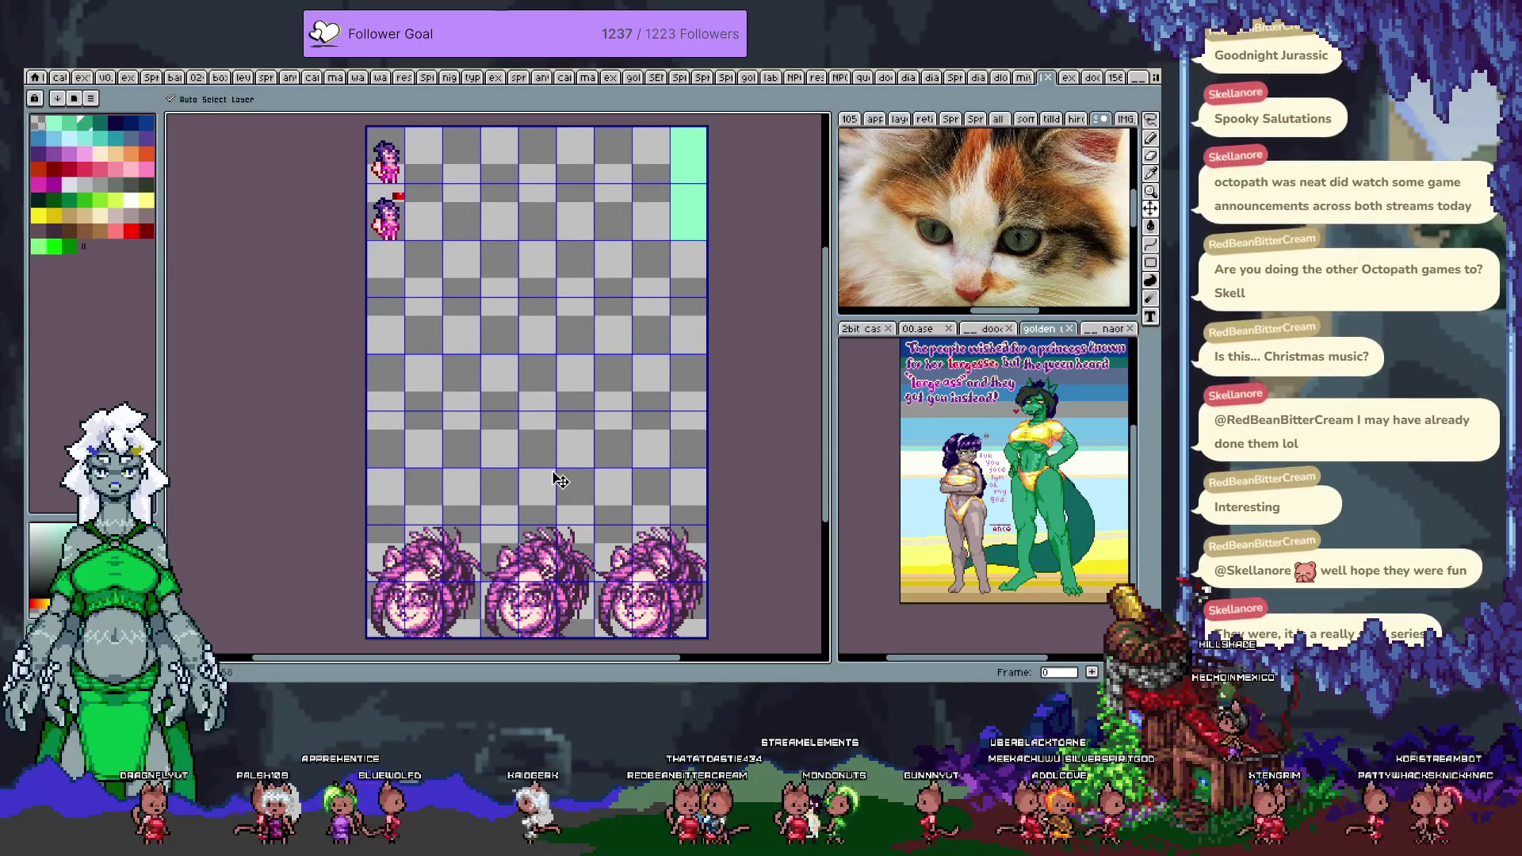
key(ctrl+Tab)
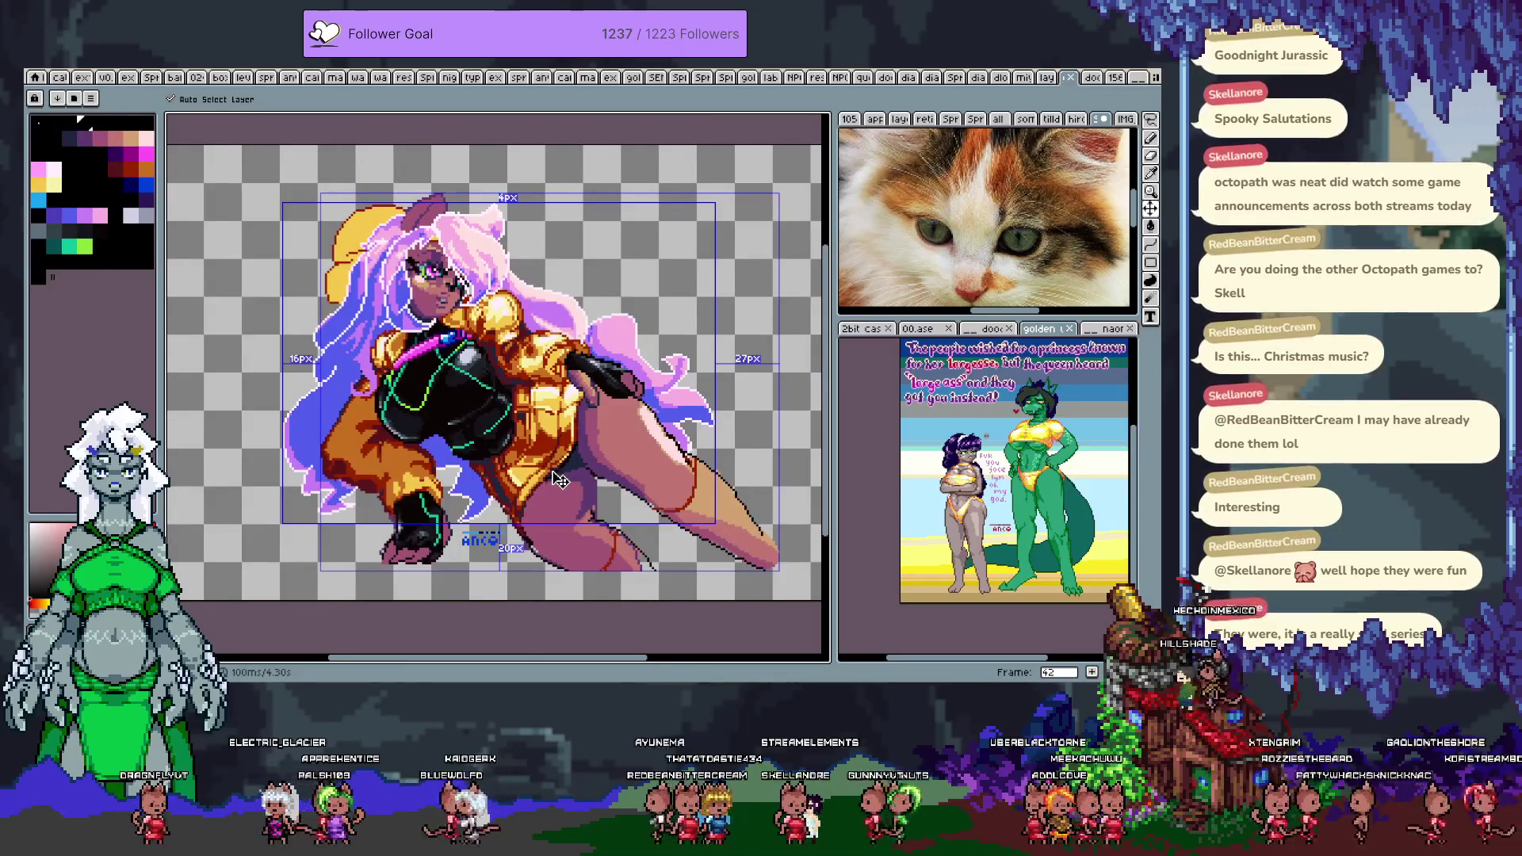
key(ctrl+Tab)
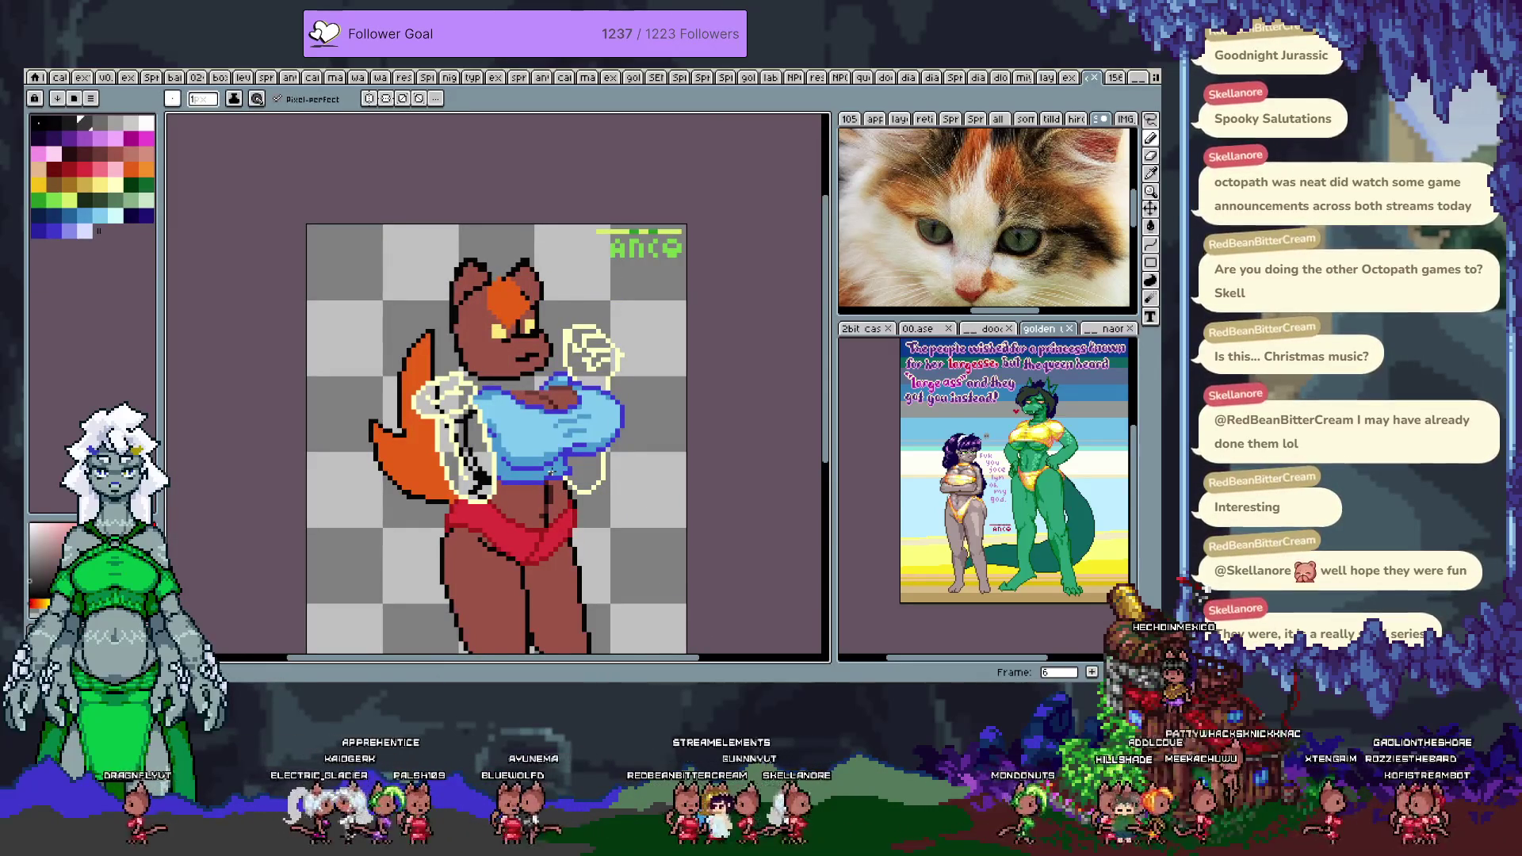
- Play the brown character's animation and stop it on frame 13
key(Return)
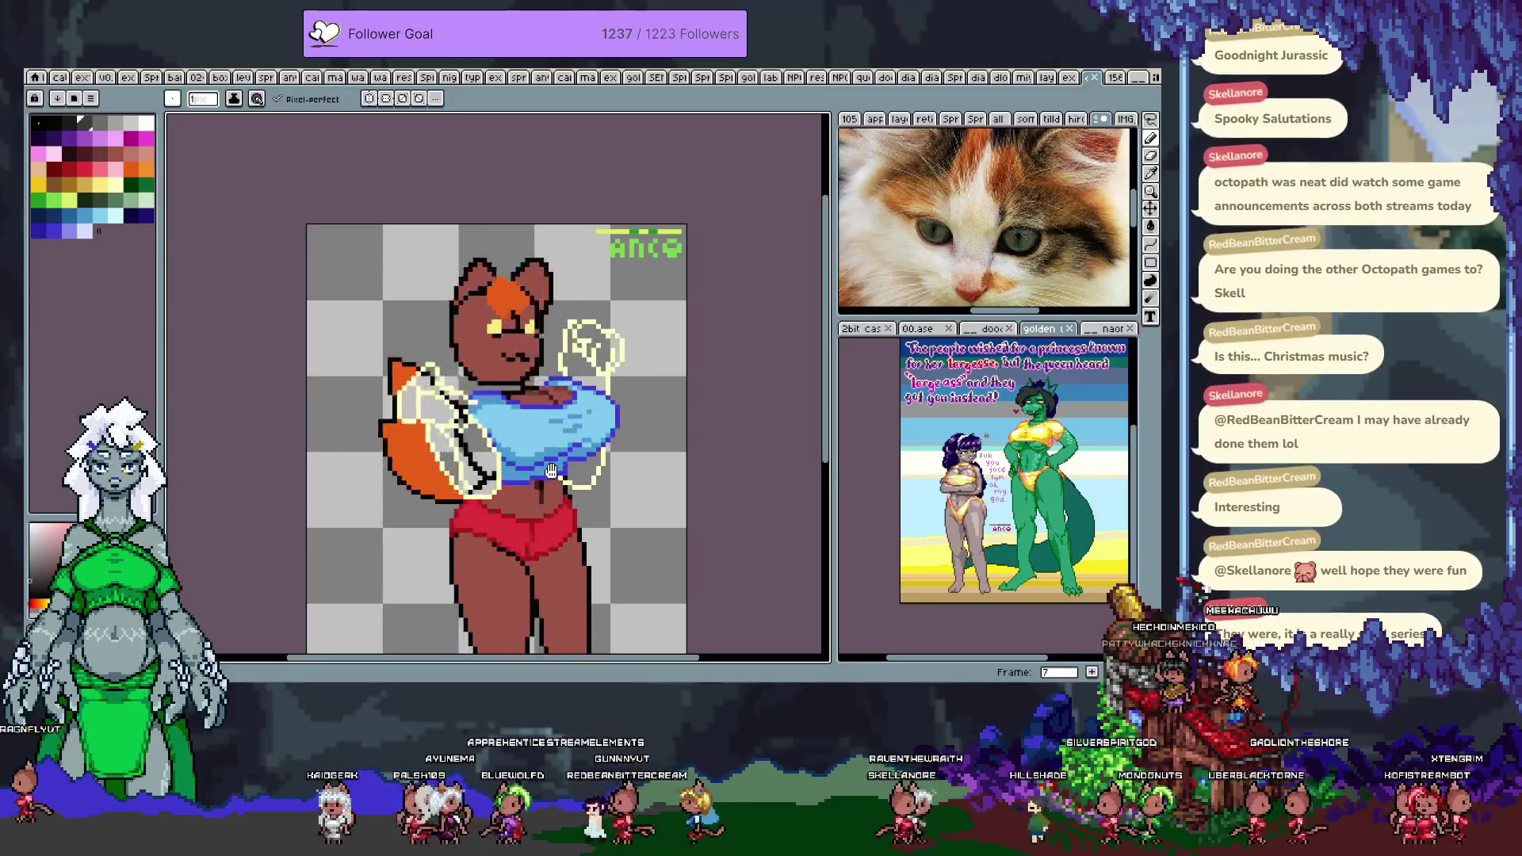
key(Return)
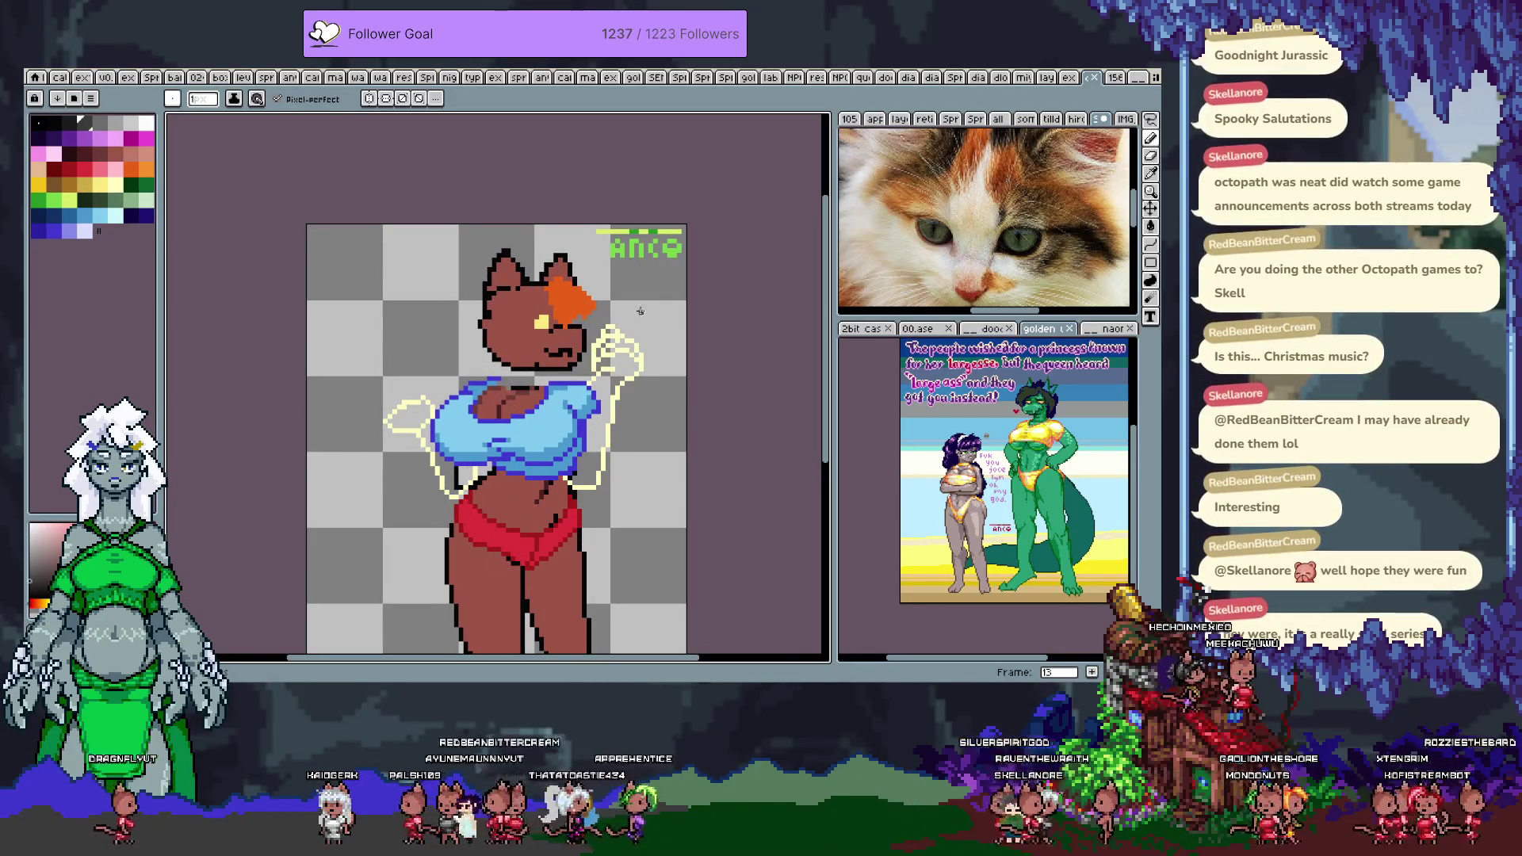